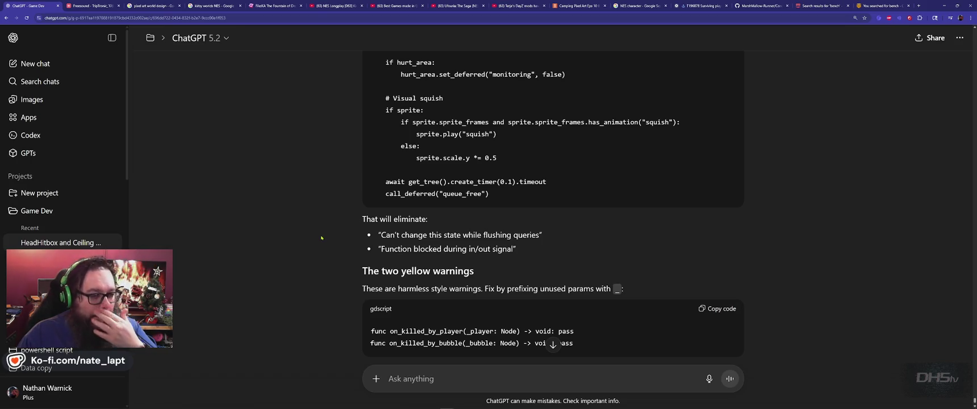
Select the get_overlapping_bodies name in ChatGPT's inspector-checks reply and switch to Godot
{"action": "scroll", "coordinate": [321, 237], "scroll_direction": "down", "scroll_amount": 2}
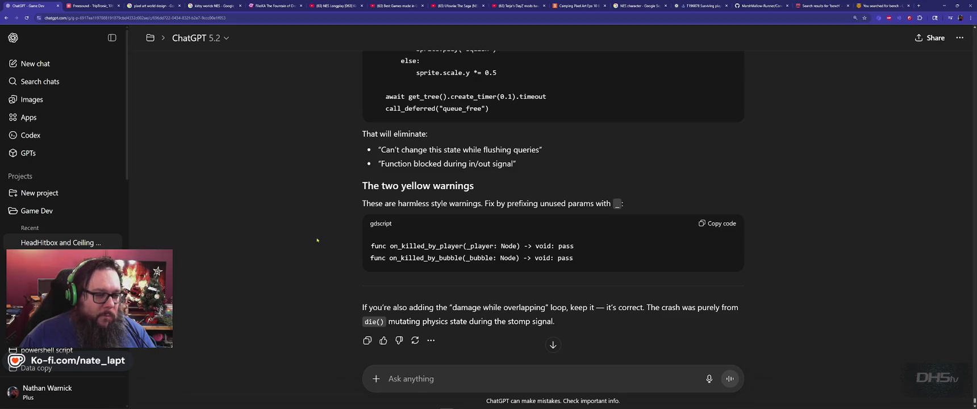
{"action": "scroll", "coordinate": [322, 235], "scroll_direction": "up", "scroll_amount": 8}
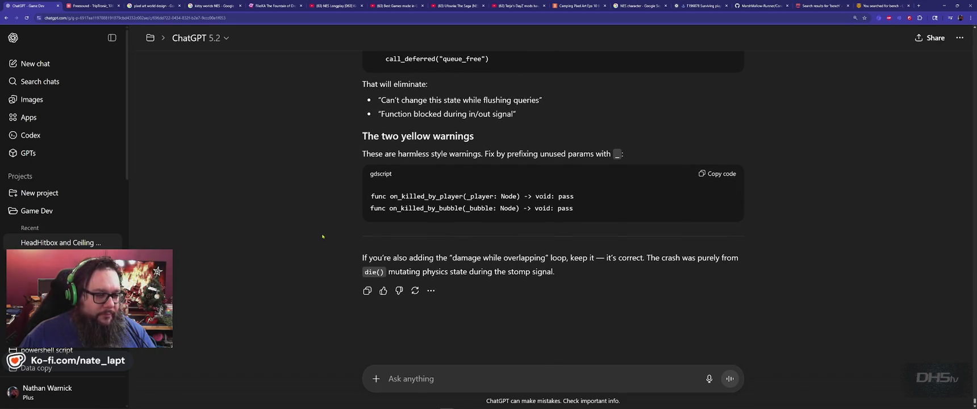
{"action": "scroll", "coordinate": [322, 236], "scroll_direction": "up", "scroll_amount": 6}
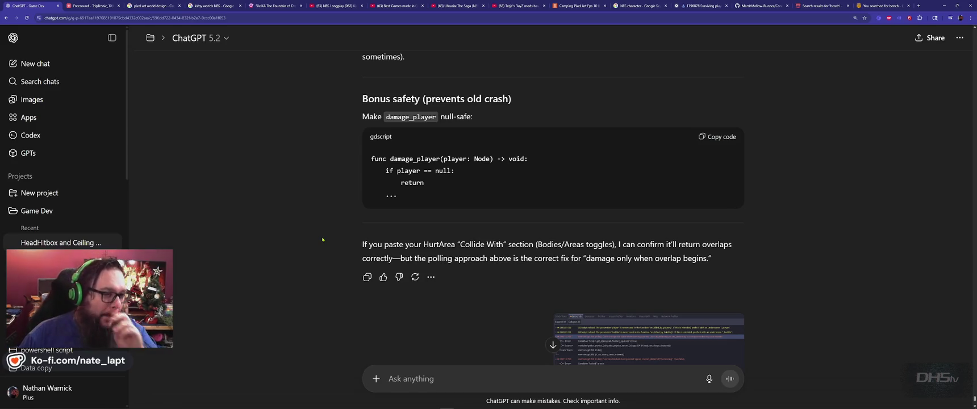
{"action": "scroll", "coordinate": [322, 240], "scroll_direction": "up", "scroll_amount": 3}
{"action": "scroll", "coordinate": [322, 240], "scroll_direction": "up", "scroll_amount": 1}
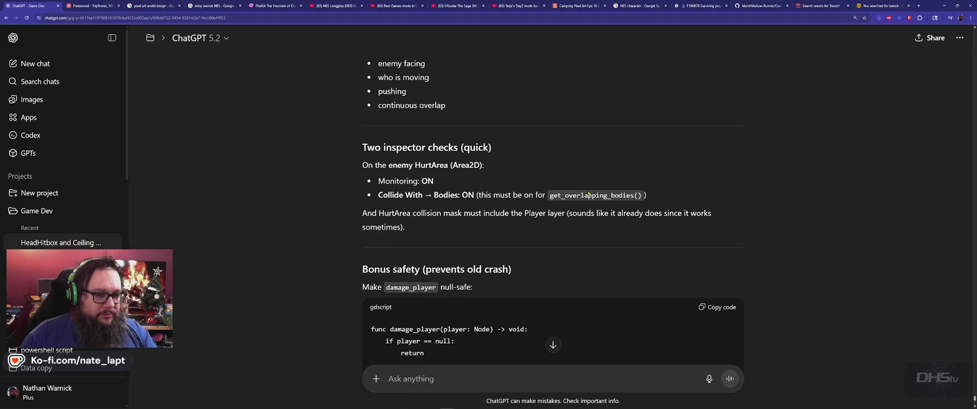
{"action": "double_click", "coordinate": [588, 195]}
{"action": "key", "text": "ctrl+c"}
{"action": "key", "text": "alt+Tab"}
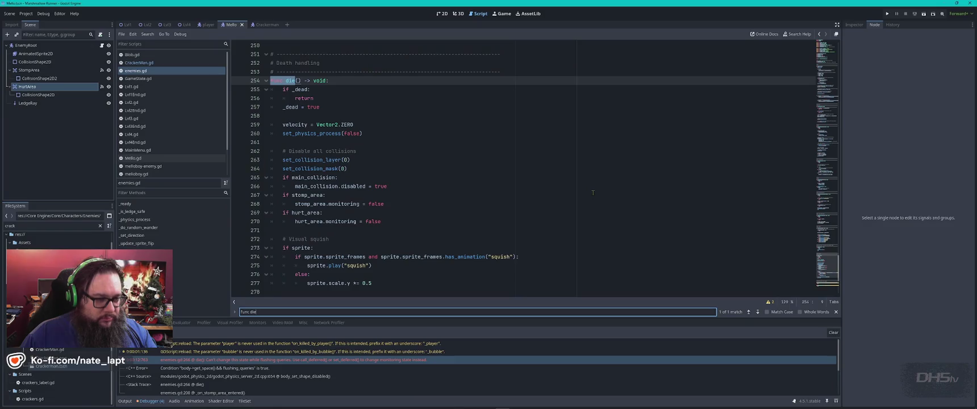
Search the script for get_overlapping_bodies and open player.gd
{"action": "key", "text": "ctrl+v"}
{"action": "left_click", "coordinate": [583, 188]}
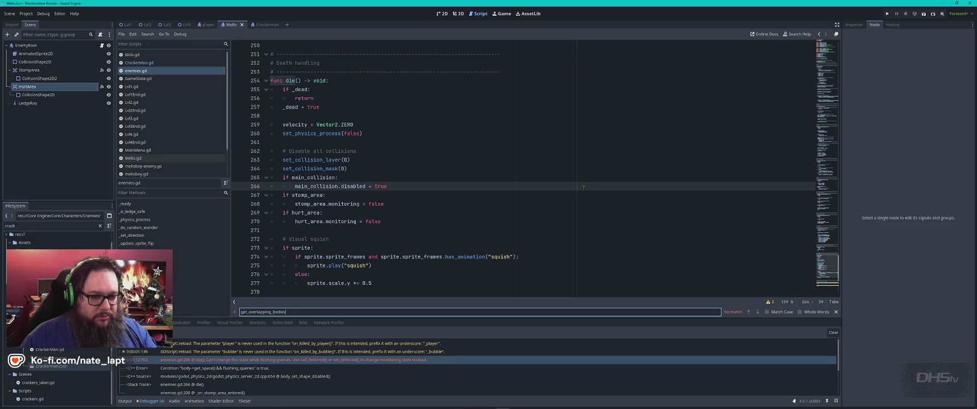
{"action": "scroll", "coordinate": [142, 148], "scroll_direction": "down", "scroll_amount": 2}
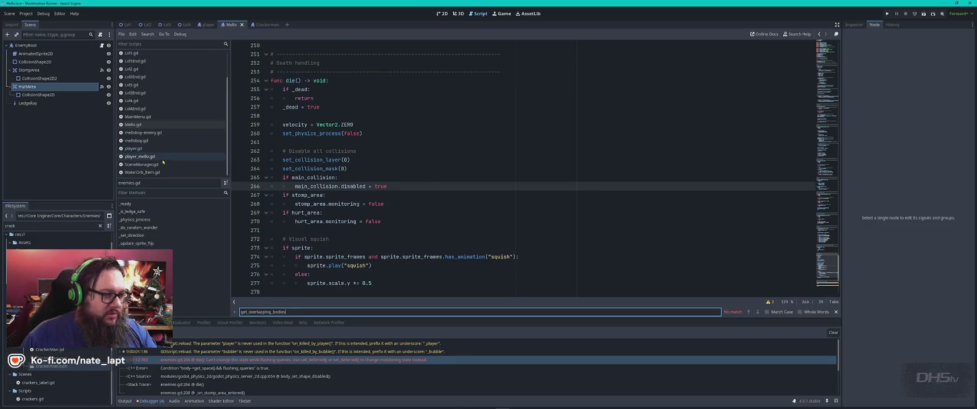
{"action": "left_click", "coordinate": [134, 148]}
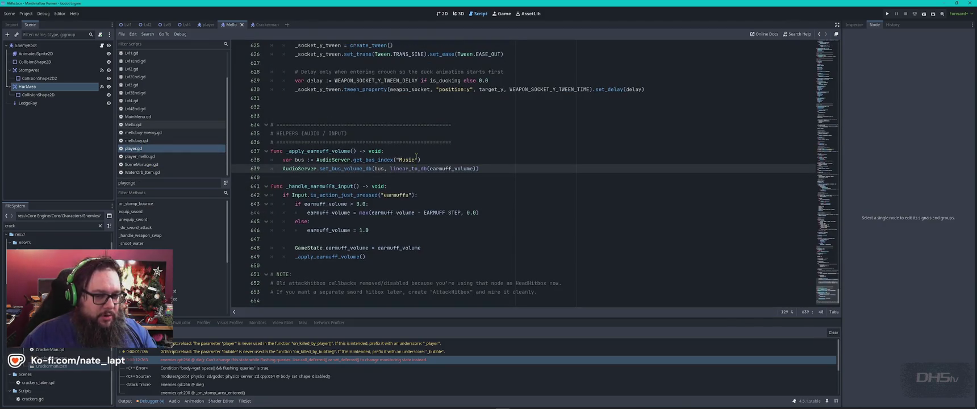
Check the player and Mello enemy scenes and show the HurtArea's signal connections
{"action": "key", "text": "alt+Tab"}
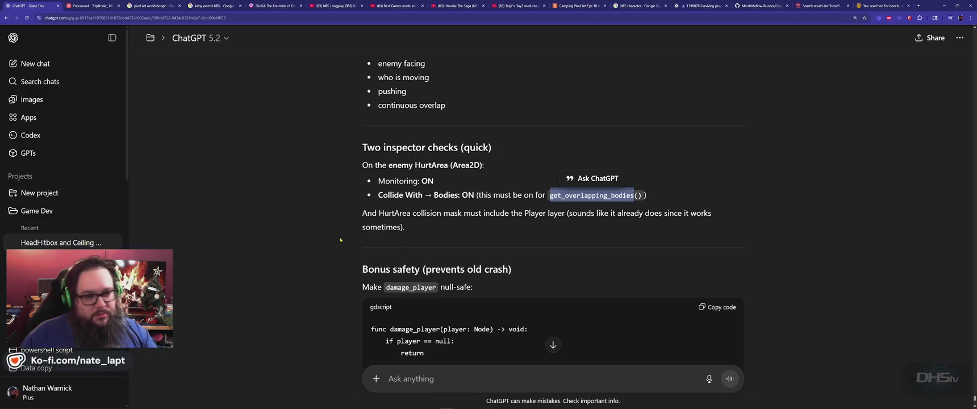
{"action": "key", "text": "alt+Tab"}
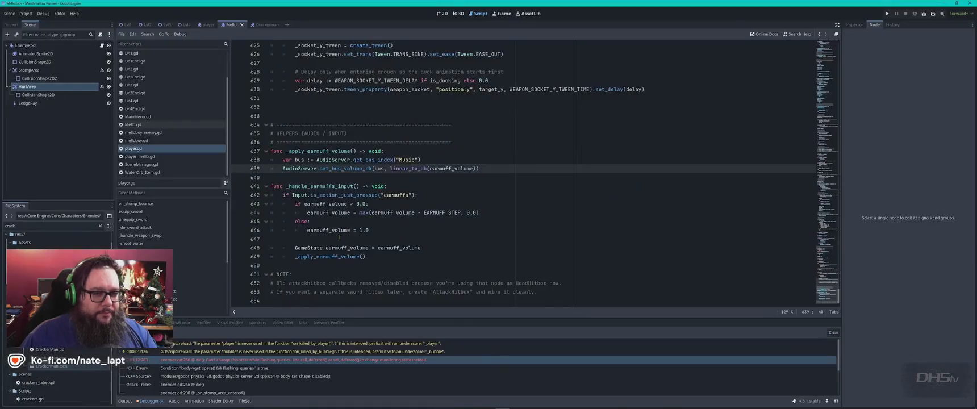
{"action": "left_click", "coordinate": [854, 24]}
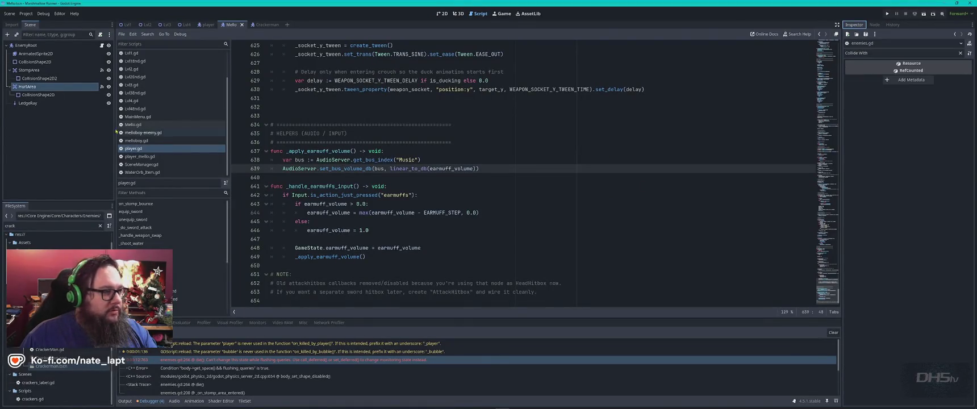
{"action": "left_click", "coordinate": [207, 25]}
{"action": "left_click", "coordinate": [233, 25]}
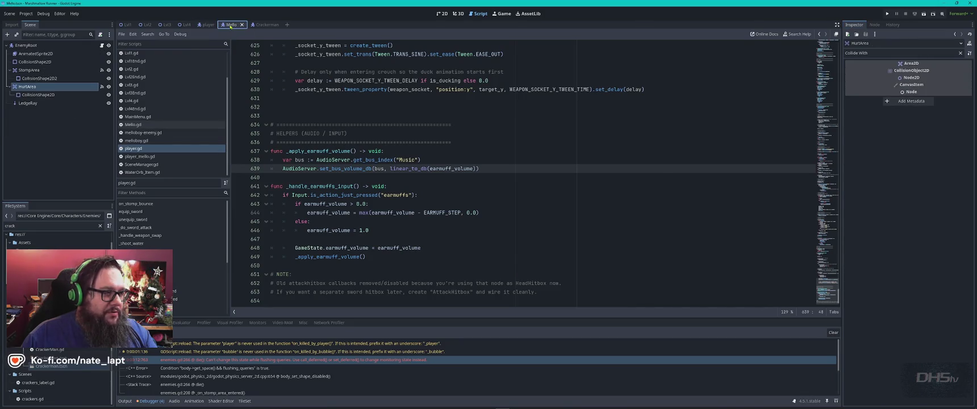
{"action": "left_click", "coordinate": [875, 25]}
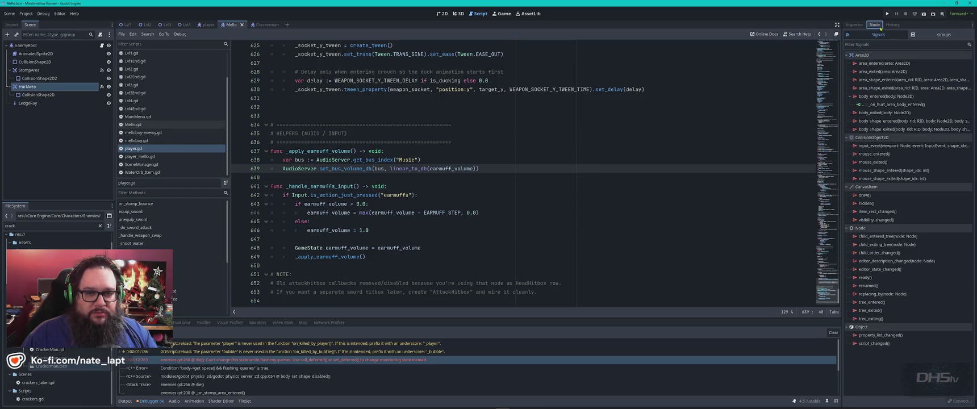
Capture a screenshot of the HurtArea signals list with the Snipping Tool
{"action": "key", "text": "super"}
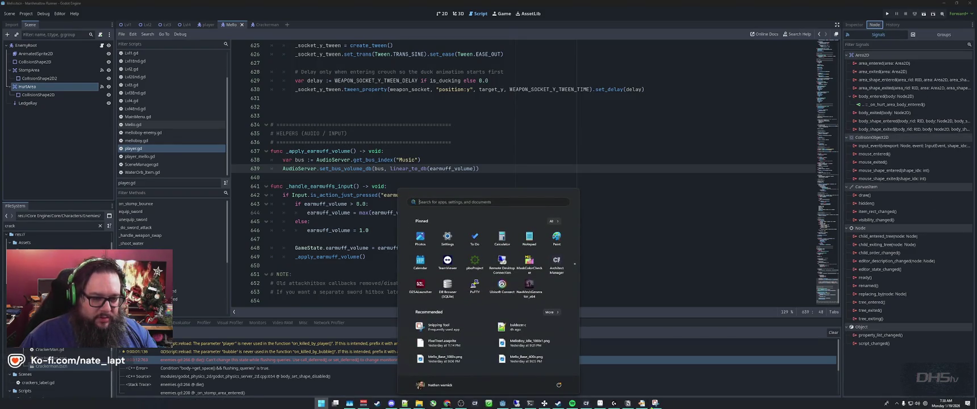
{"action": "left_click", "coordinate": [655, 405]}
{"action": "key", "text": "super+shift+s"}
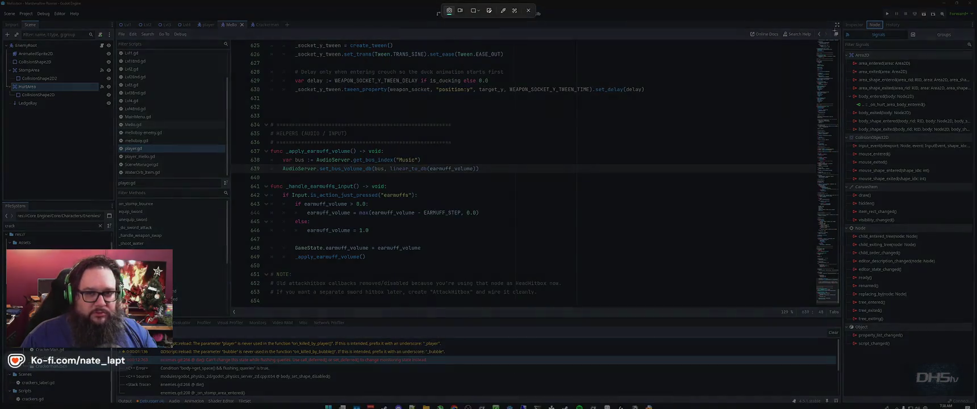
{"action": "mouse_move", "coordinate": [841, 19]}
{"action": "left_mouse_down"}
{"action": "mouse_move", "coordinate": [974, 230]}
{"action": "mouse_move", "coordinate": [972, 359]}
{"action": "left_mouse_up"}
Paste the signals screenshot into a new ChatGPT message and send it
{"action": "key", "text": "alt+Tab"}
{"action": "key", "text": "alt+Tab"}
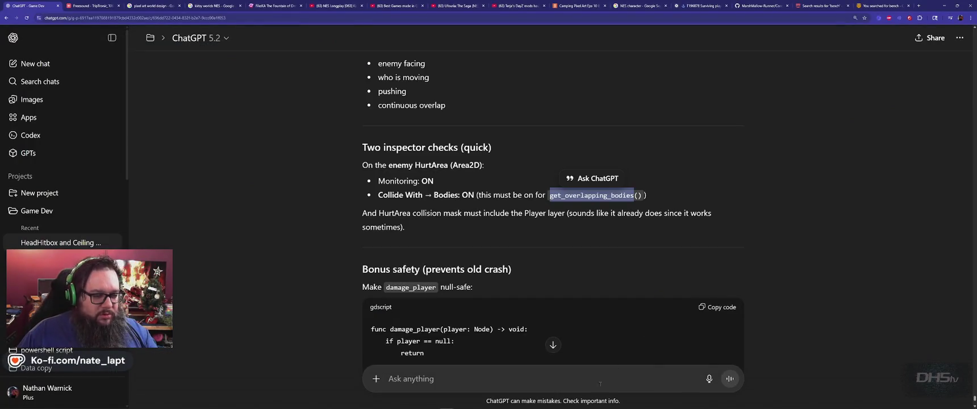
{"action": "left_click", "coordinate": [583, 378]}
{"action": "key", "text": "ctrl+v"}
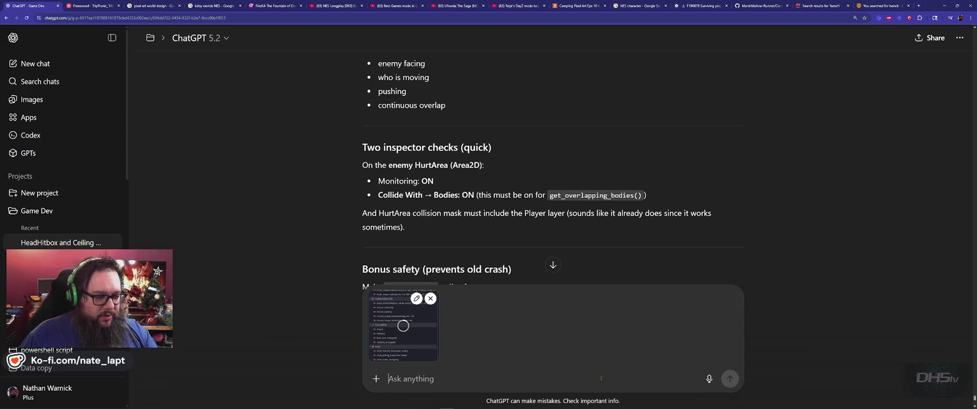
{"action": "left_click", "coordinate": [730, 379]}
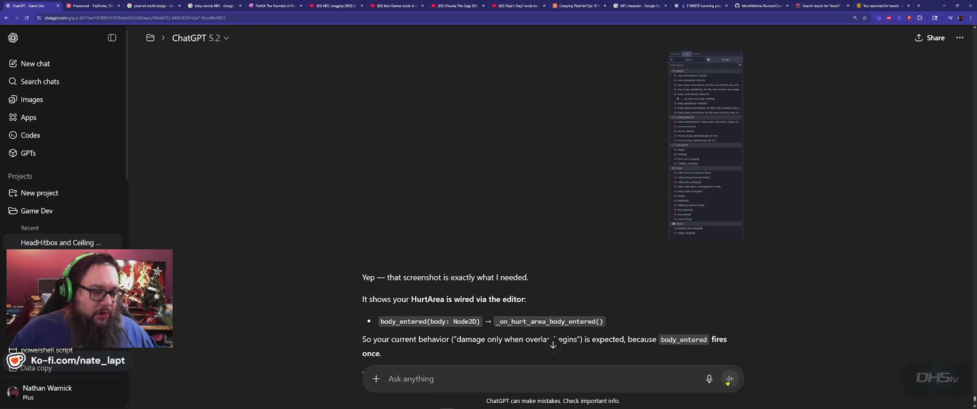
Read ChatGPT's Option 1 code for applying damage on a cooldown, then return to Godot
{"action": "scroll", "coordinate": [511, 275], "scroll_direction": "down", "scroll_amount": 2}
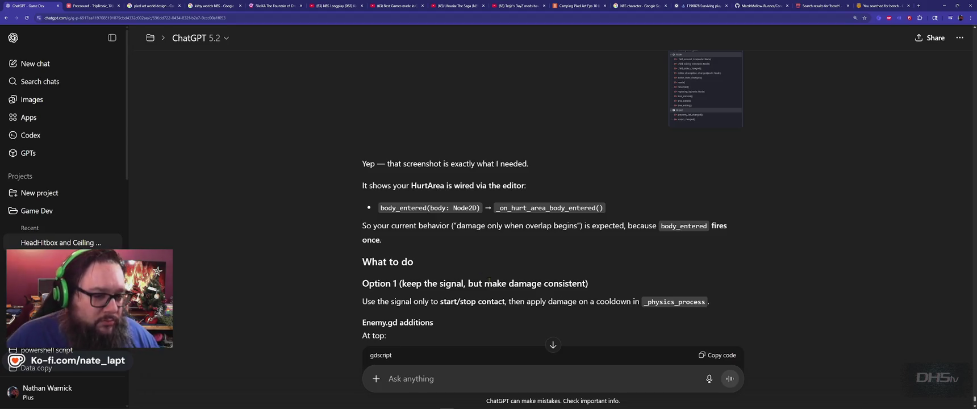
{"action": "scroll", "coordinate": [489, 283], "scroll_direction": "down", "scroll_amount": 2}
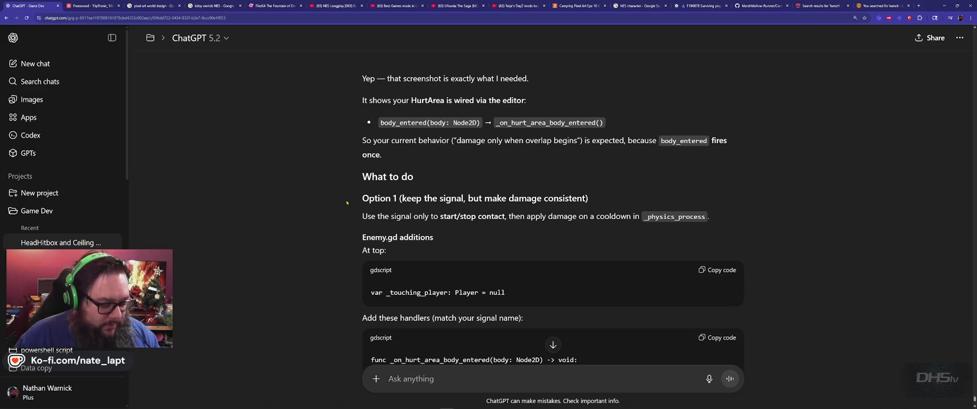
{"action": "key", "text": "alt+Tab"}
{"action": "key", "text": "alt+Tab"}
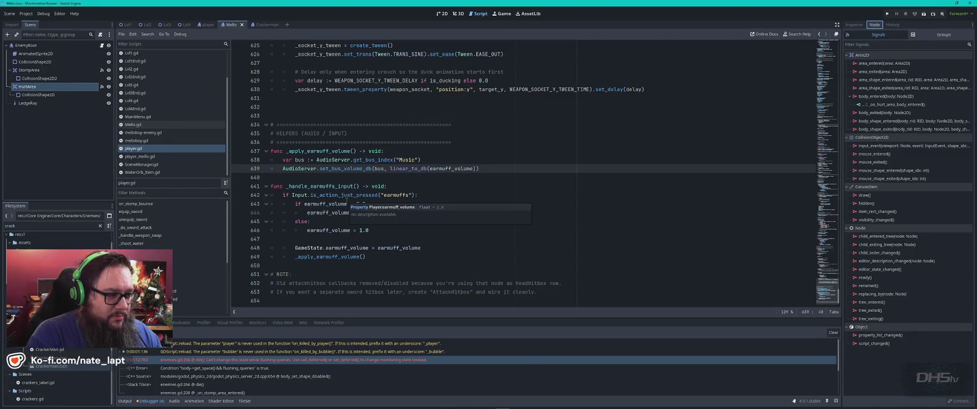
Search player.gd for 'coold' to find its cooldown settings
{"action": "left_click", "coordinate": [531, 199]}
{"action": "key", "text": "ctrl+f"}
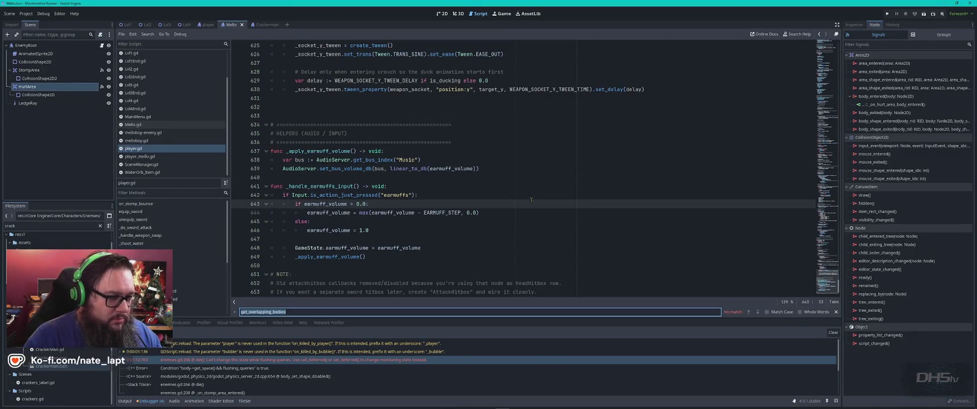
{"action": "type", "text": "coold"}
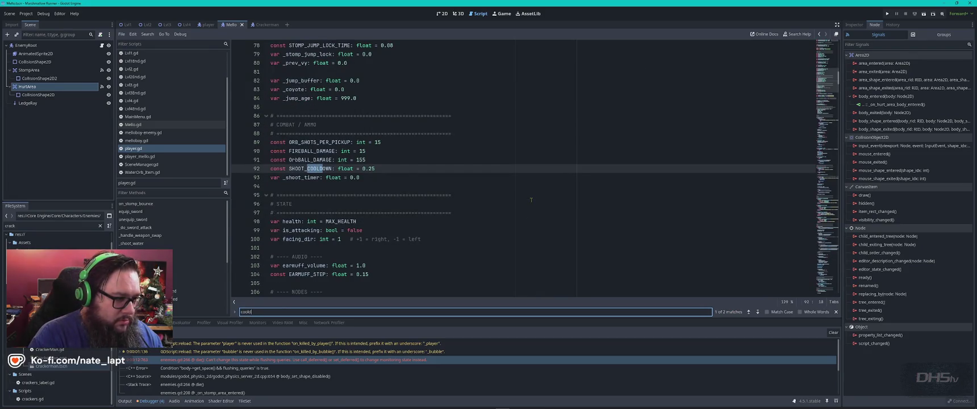
{"action": "key", "text": "Return"}
{"action": "key", "text": "Return"}
{"action": "key", "text": "Return"}
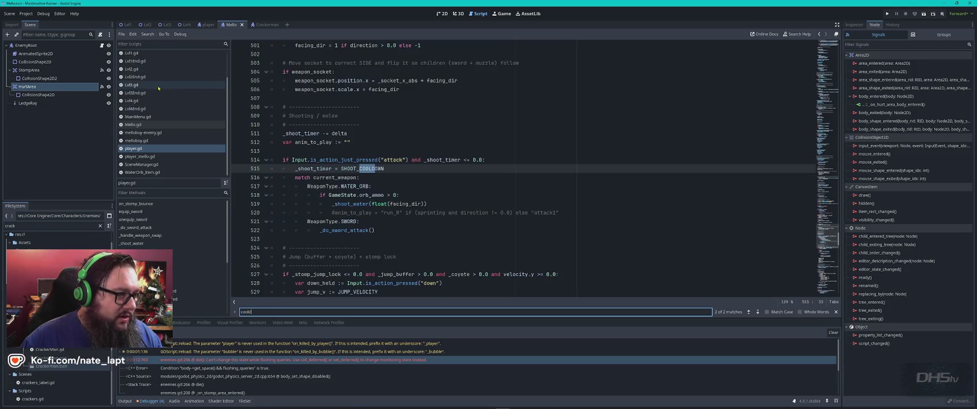
{"action": "scroll", "coordinate": [170, 114], "scroll_direction": "up", "scroll_amount": 2}
Step through cooldown matches in enemies.gd to line 58 and select damage_cooldown
{"action": "left_click", "coordinate": [137, 70]}
{"action": "key", "text": "ctrl+f"}
{"action": "key", "text": "Return"}
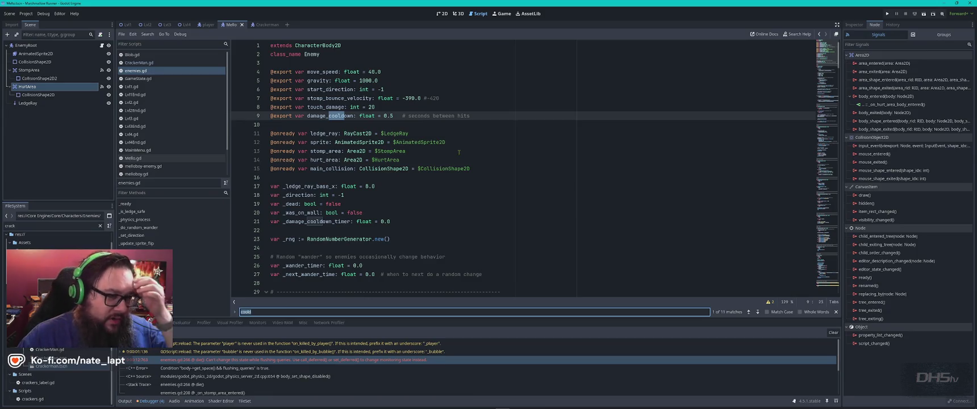
{"action": "key", "text": "Return"}
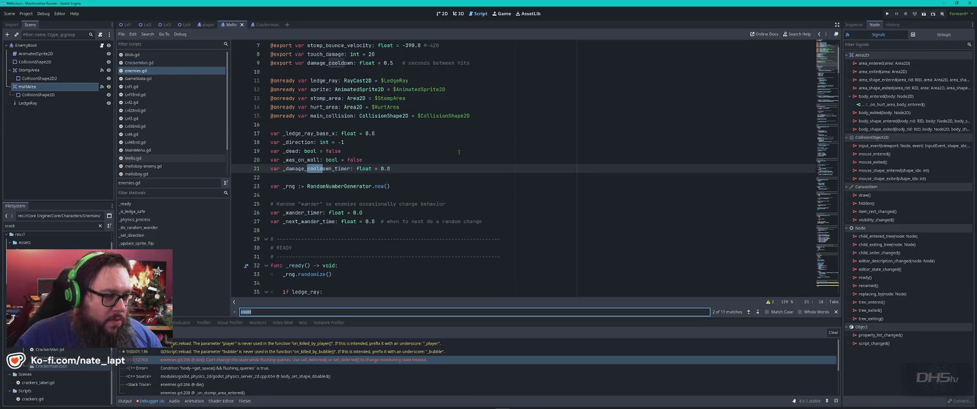
{"action": "key", "text": "Return"}
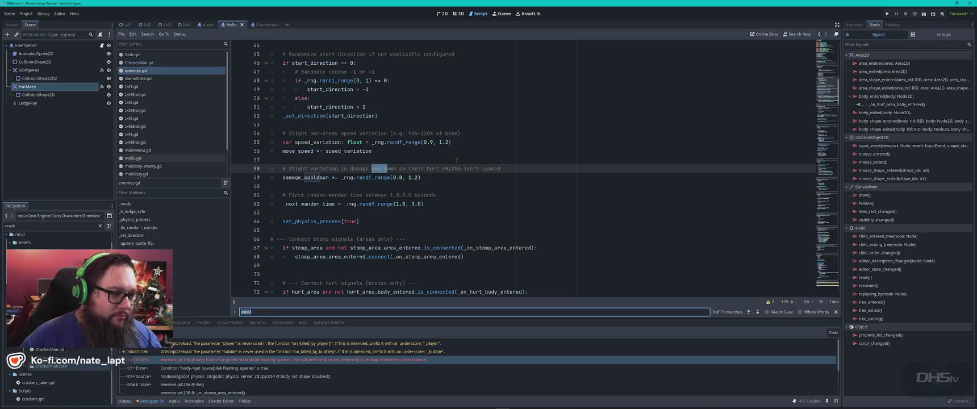
{"action": "double_click", "coordinate": [302, 178]}
{"action": "key", "text": "ctrl+c"}
{"action": "key", "text": "super+Tab"}
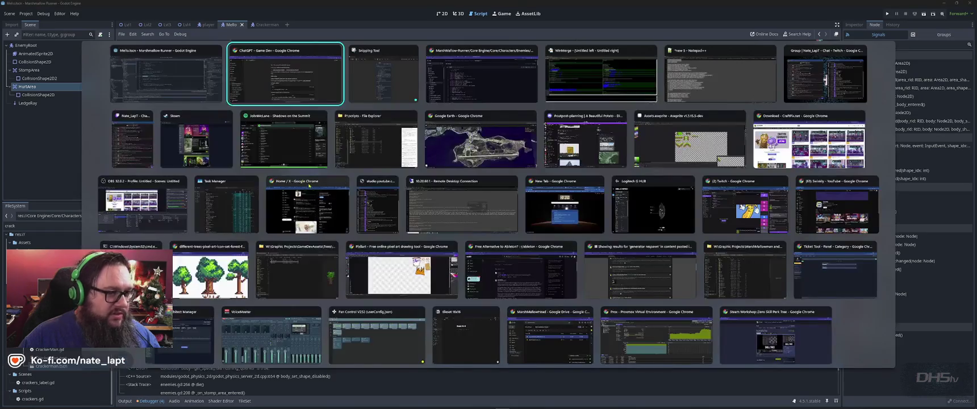
Find the damage_cooldown randomisation on line 59 of GitHub's enemies.gd, then return to Godot
{"action": "key", "text": "Escape"}
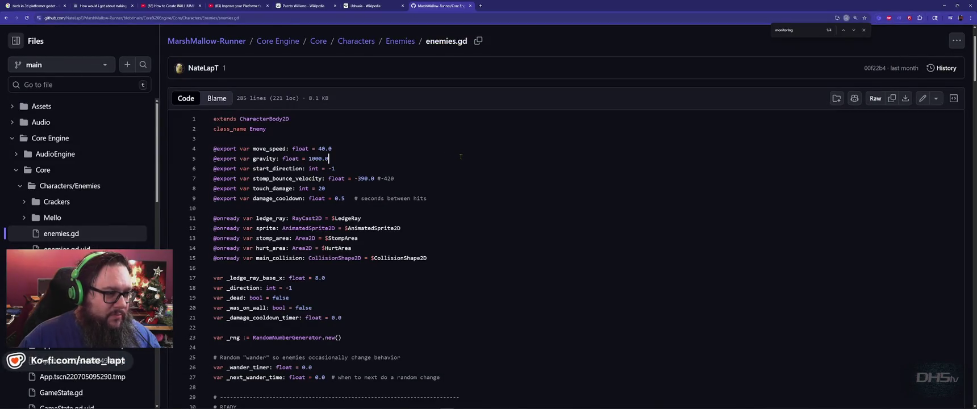
{"action": "key", "text": "ctrl+f"}
{"action": "key", "text": "ctrl+v"}
{"action": "key", "text": "Return"}
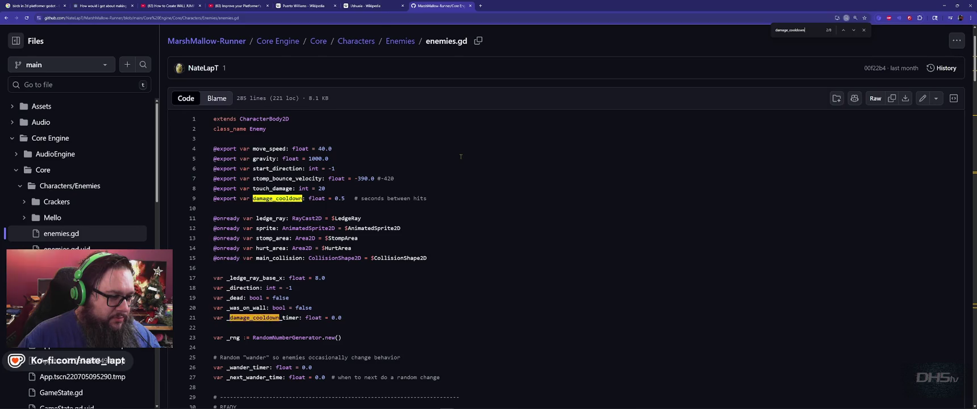
{"action": "key", "text": "Return"}
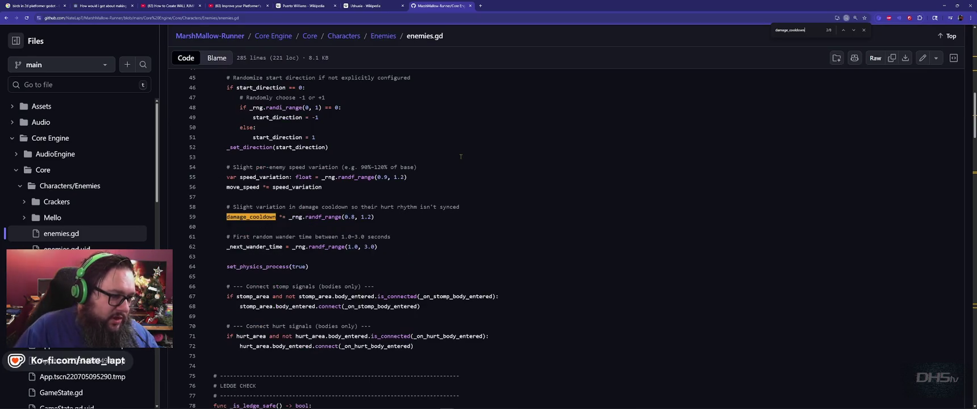
{"action": "key", "text": "alt+Tab"}
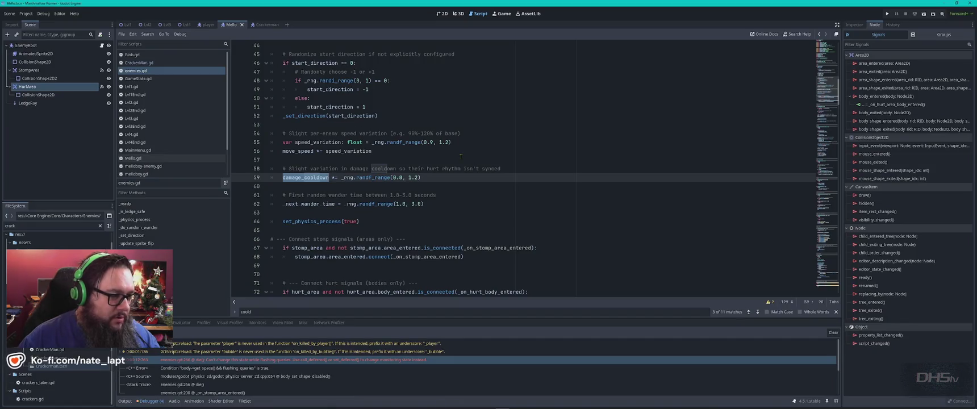
Change line 62's wander range from randf_range(1.0, 3.0) to randf_range(1.0, 4.0)
{"action": "left_click", "coordinate": [436, 202]}
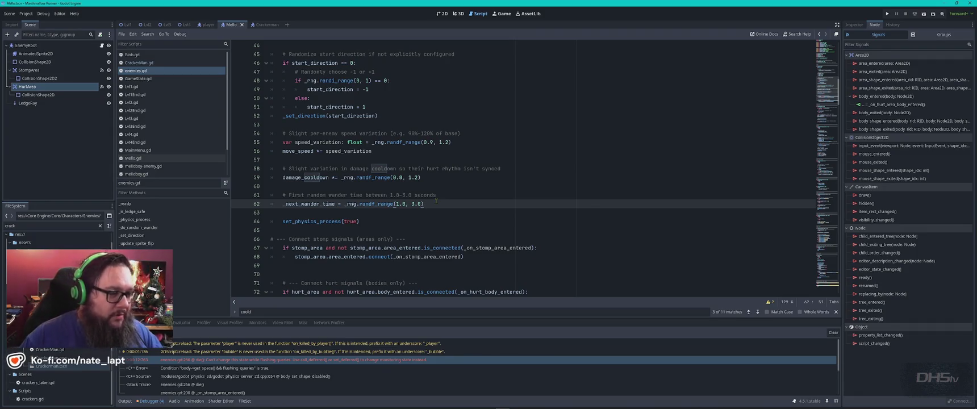
{"action": "key", "text": "Left"}
{"action": "key", "text": "Left"}
{"action": "key", "text": "Left"}
{"action": "key", "text": "BackSpace"}
{"action": "type", "text": "4"}
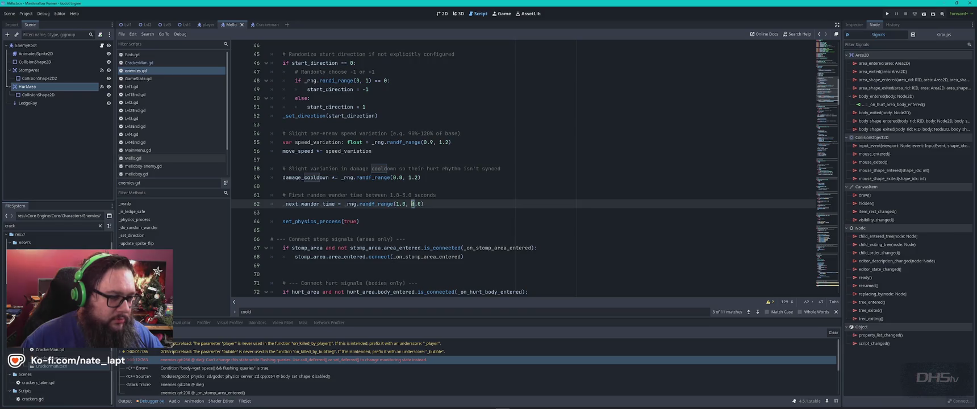
{"action": "type", "text": "4"}
{"action": "key", "text": "End"}
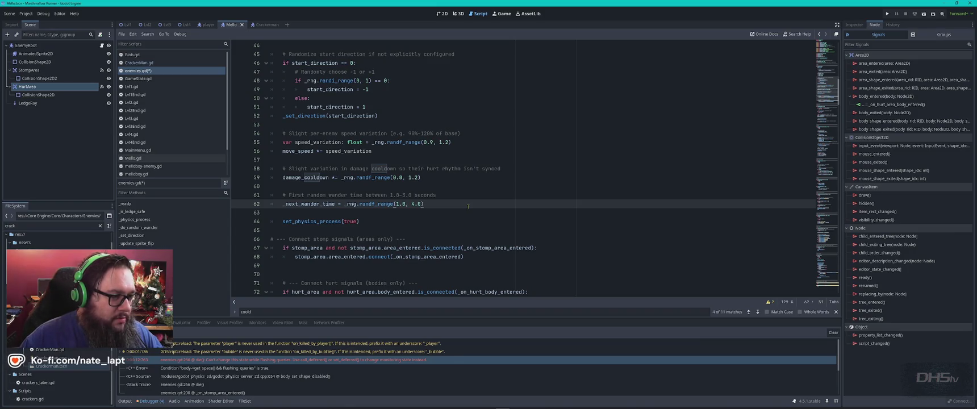
{"action": "scroll", "coordinate": [468, 206], "scroll_direction": "down", "scroll_amount": 2}
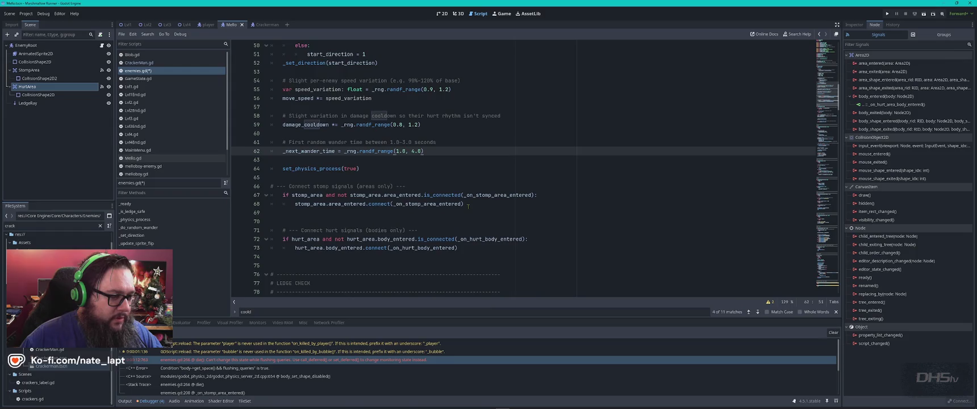
{"action": "key", "text": "alt+Tab"}
{"action": "key", "text": "alt+Tab"}
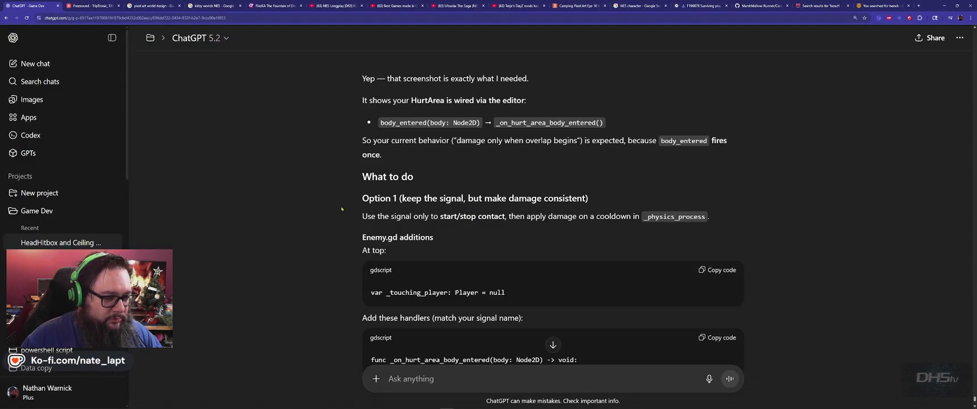
Paste Option 1's _touching_player: Player = null declaration near the top of enemies.gd at line 16
{"action": "scroll", "coordinate": [341, 209], "scroll_direction": "down", "scroll_amount": 3}
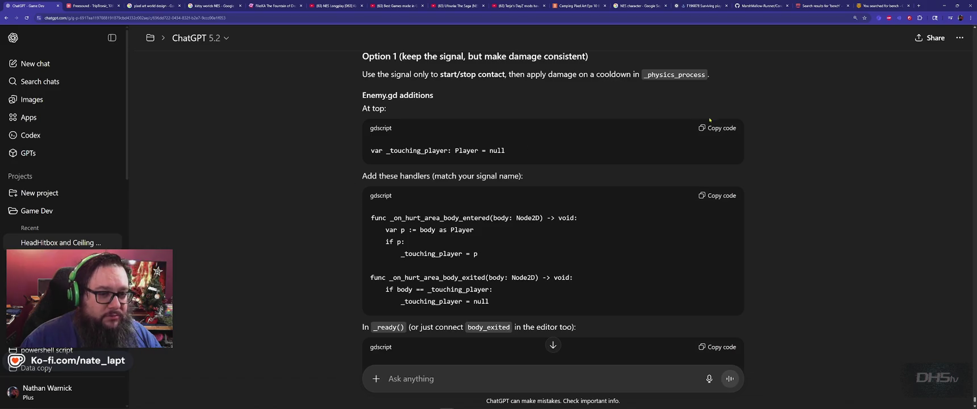
{"action": "left_click", "coordinate": [727, 129]}
{"action": "key", "text": "alt+Tab"}
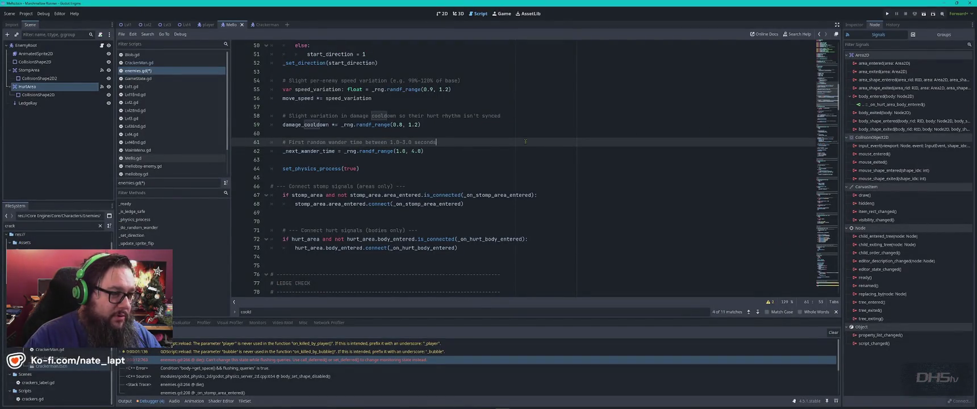
{"action": "key", "text": "ctrl+Home"}
{"action": "left_click", "coordinate": [407, 177]}
{"action": "key", "text": "ctrl+v"}
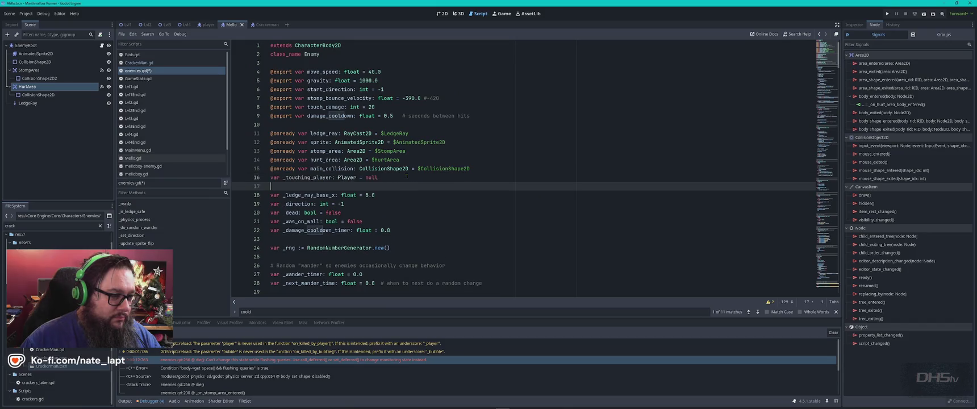
{"action": "key", "text": "Up"}
{"action": "key", "text": "alt+Down"}
{"action": "key", "text": "Down"}
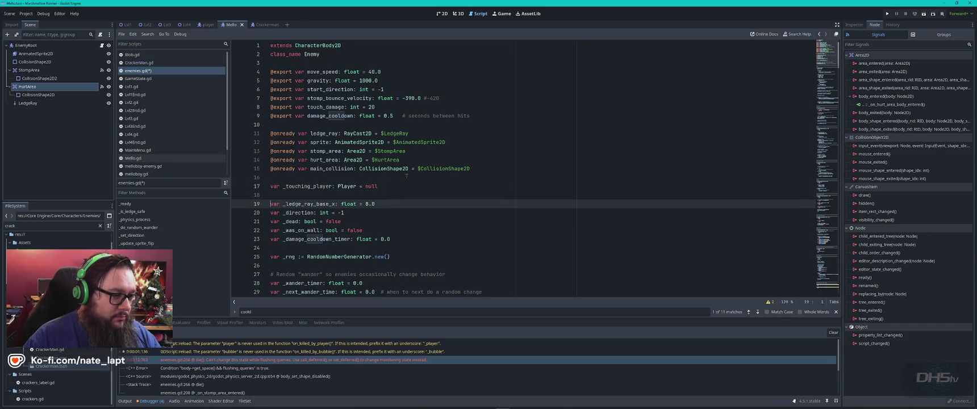
{"action": "key", "text": "alt+Tab"}
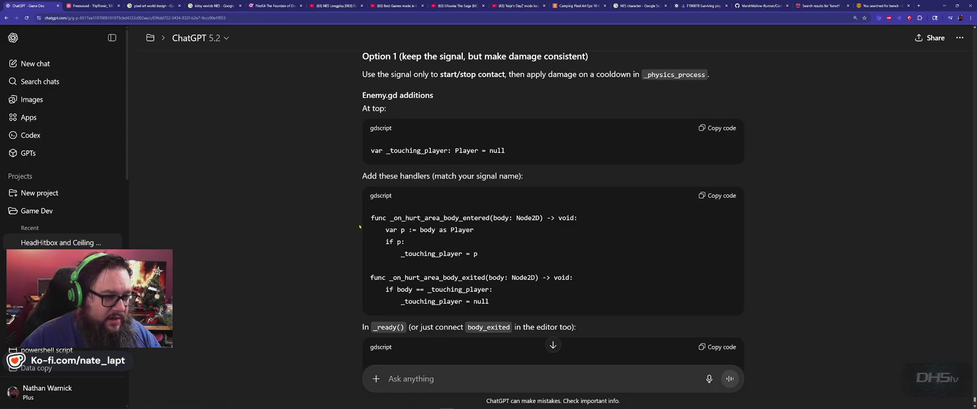
Search enemies.gd for 'handl' to locate the Death handling section
{"action": "scroll", "coordinate": [318, 223], "scroll_direction": "down", "scroll_amount": 1}
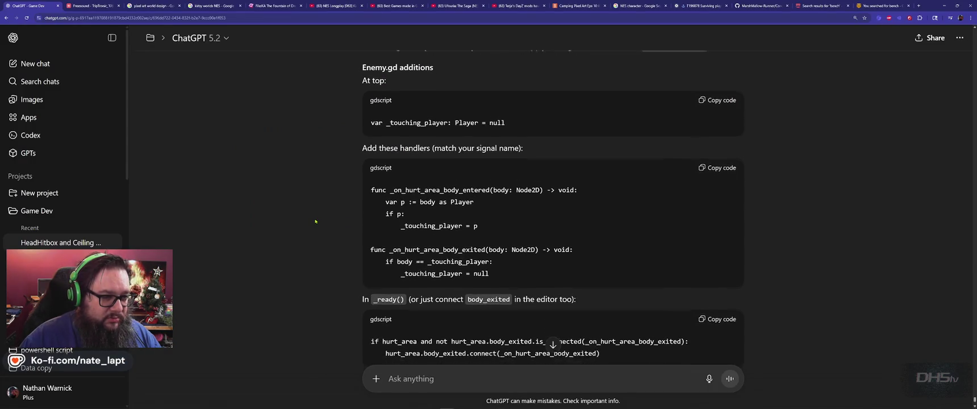
{"action": "scroll", "coordinate": [316, 221], "scroll_direction": "down", "scroll_amount": 1}
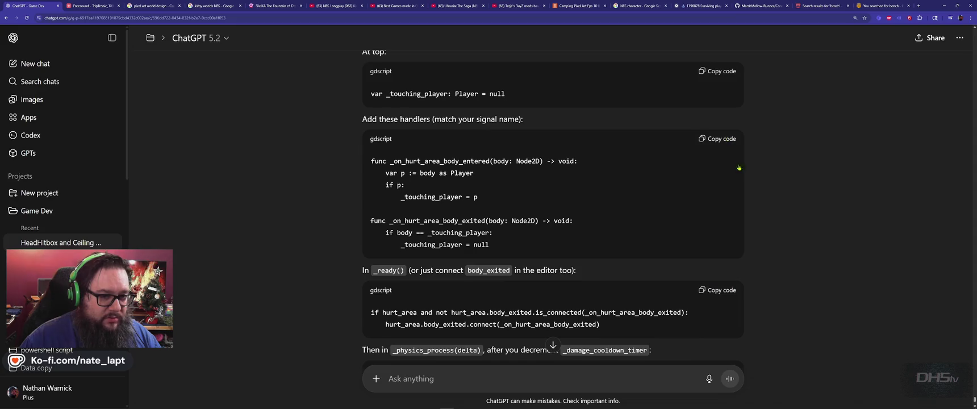
{"action": "key", "text": "alt+Tab"}
{"action": "key", "text": "ctrl+f"}
{"action": "type", "text": "hand"}
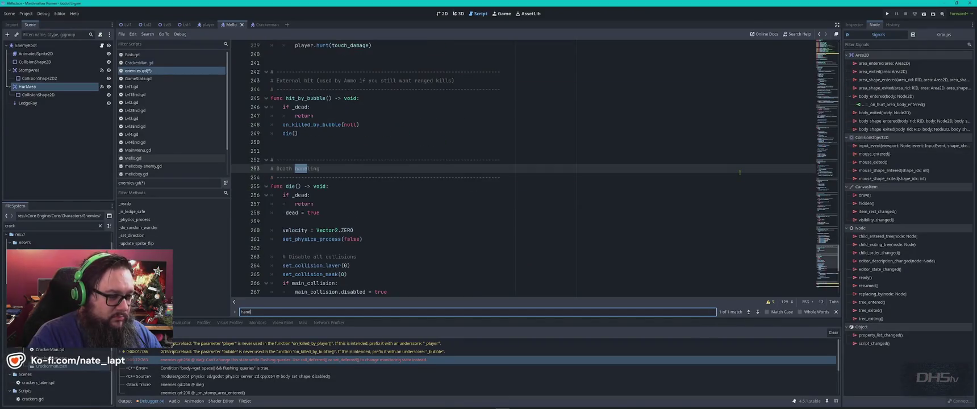
{"action": "type", "text": "l"}
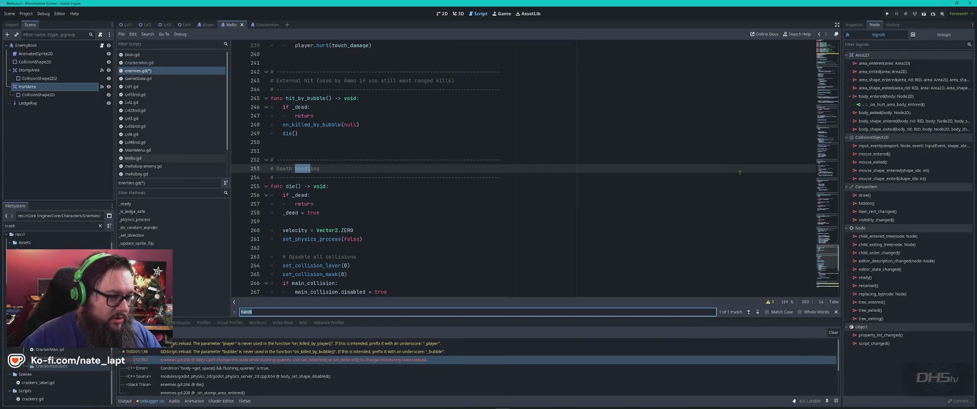
{"action": "key", "text": "Escape"}
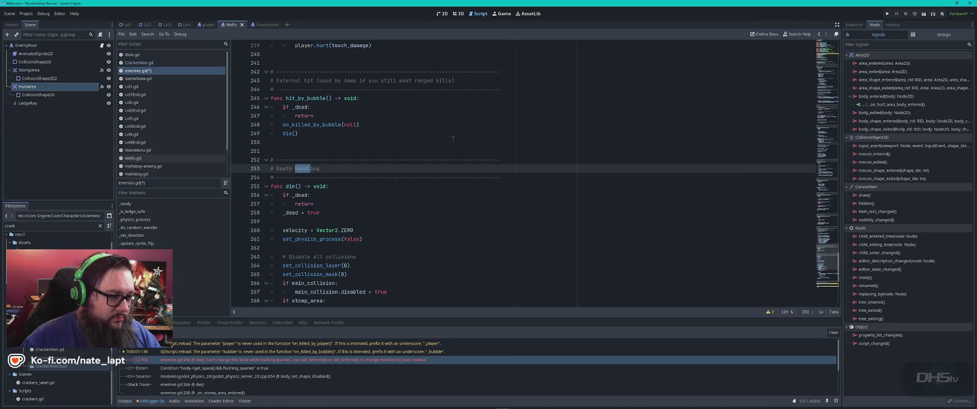
Add a #Hit Handler comment above Death handling and paste the hurt-area entered and exited handlers
{"action": "left_click", "coordinate": [453, 138]}
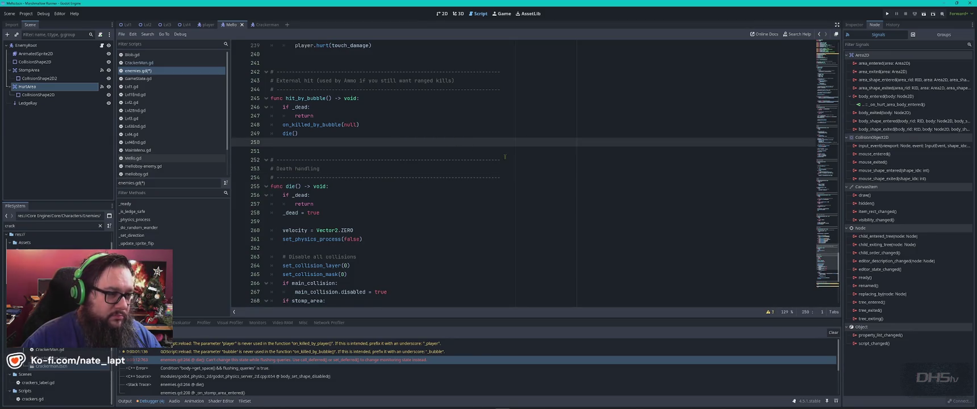
{"action": "key", "text": "Return"}
{"action": "key", "text": "Return"}
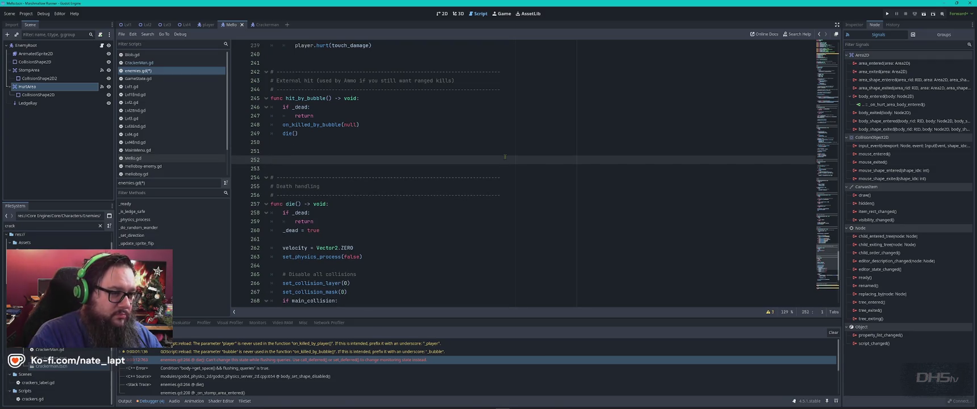
{"action": "type", "text": "Hit"}
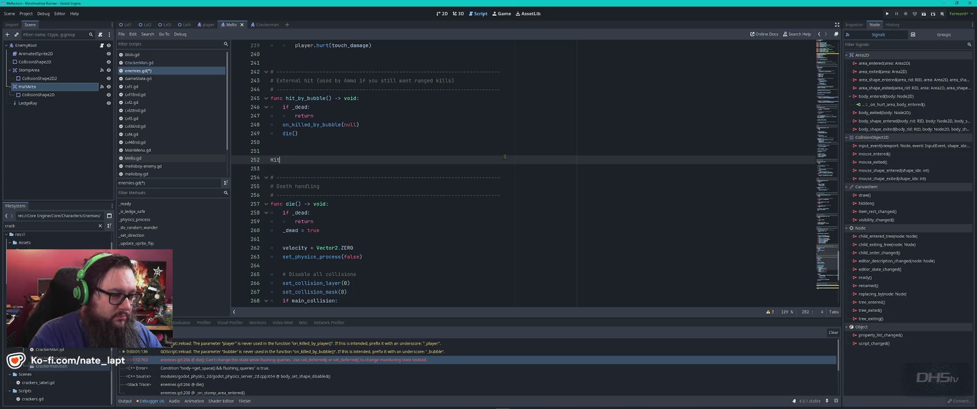
{"action": "type", "text": " Handler"}
{"action": "key", "text": "ctrl+k"}
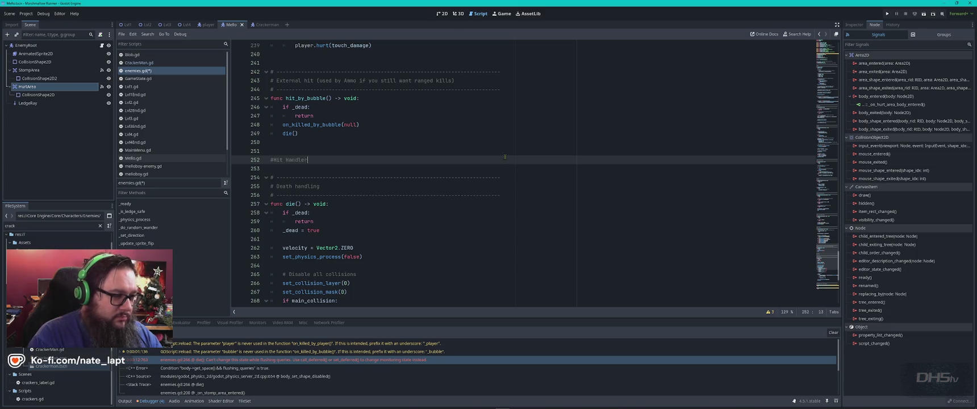
{"action": "key", "text": "Down"}
{"action": "key", "text": "ctrl+v"}
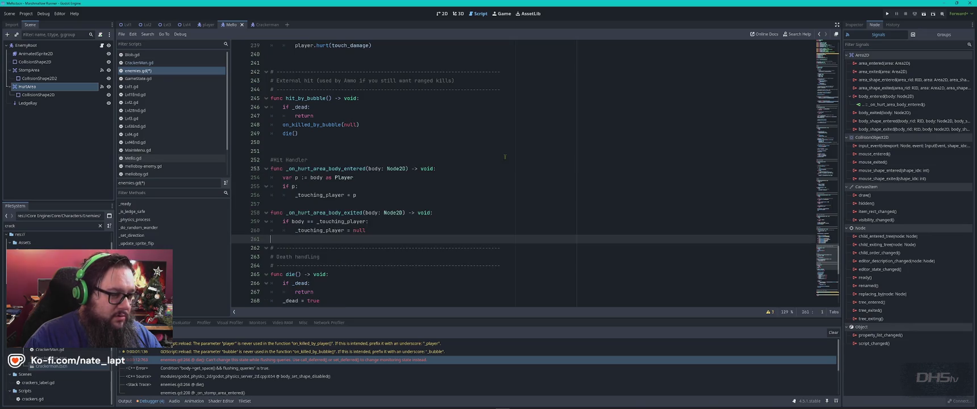
{"action": "key", "text": "alt+Tab"}
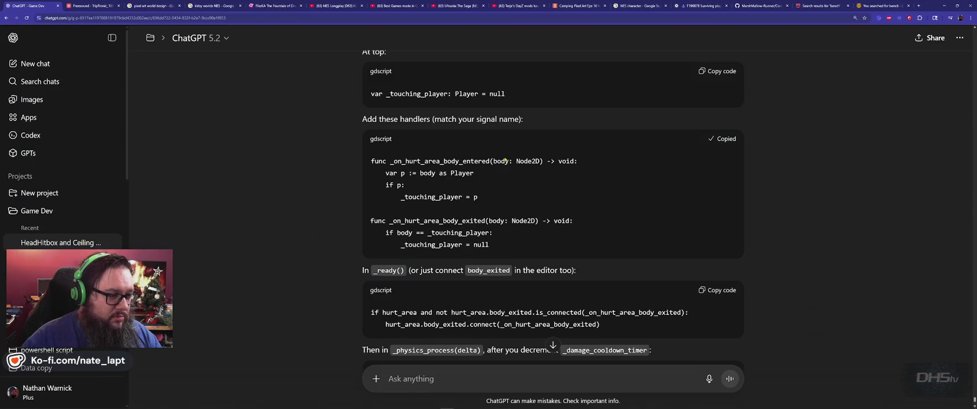
Copy _ready from ChatGPT's answer and jump to the _ready function in enemies.gd
{"action": "scroll", "coordinate": [432, 239], "scroll_direction": "down", "scroll_amount": 2}
{"action": "double_click", "coordinate": [385, 214]}
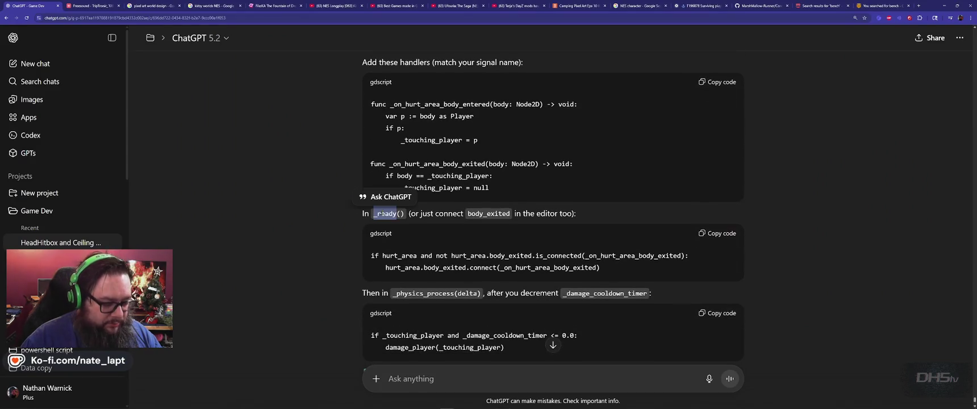
{"action": "key", "text": "ctrl+c"}
{"action": "key", "text": "alt+Tab"}
{"action": "key", "text": "ctrl+f"}
{"action": "key", "text": "ctrl+v"}
{"action": "key", "text": "alt+Tab"}
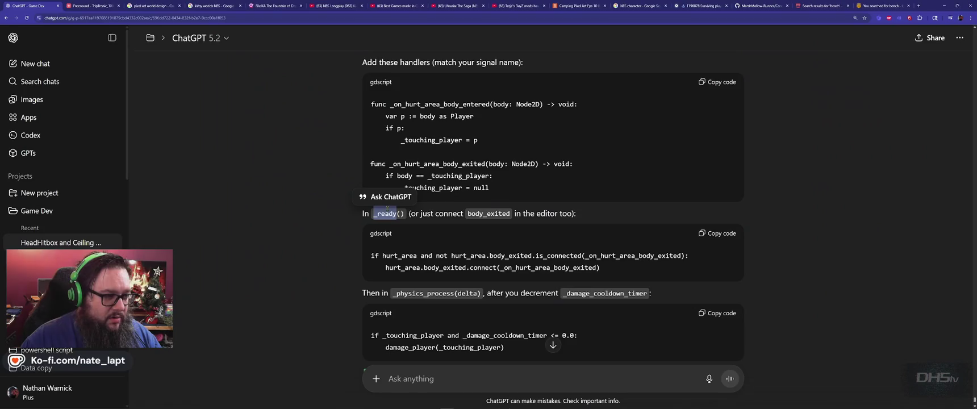
Paste the hurt_area.body_exited connection lines below the hurt signal connection in _ready
{"action": "left_click", "coordinate": [720, 235]}
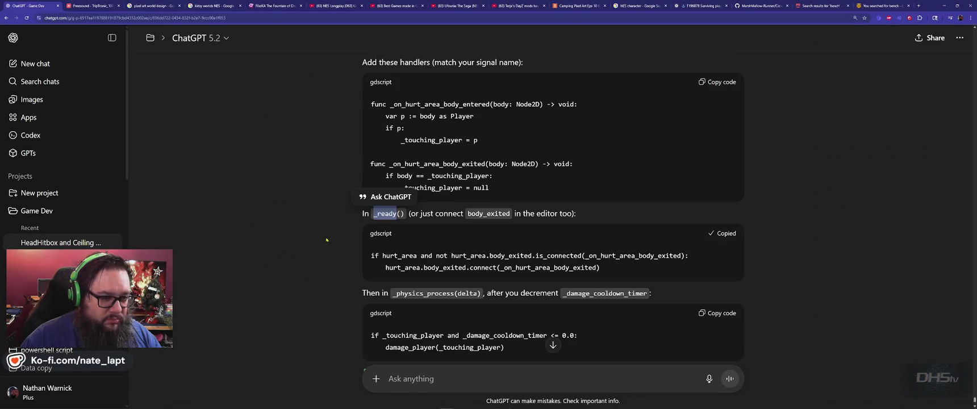
{"action": "key", "text": "alt+Tab"}
{"action": "scroll", "coordinate": [324, 230], "scroll_direction": "down", "scroll_amount": 5}
{"action": "scroll", "coordinate": [324, 231], "scroll_direction": "down", "scroll_amount": 4}
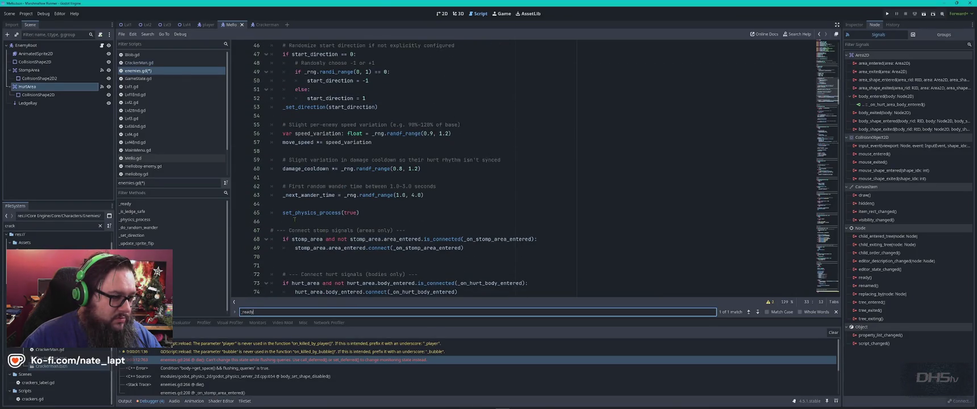
{"action": "scroll", "coordinate": [280, 221], "scroll_direction": "down", "scroll_amount": 3}
{"action": "left_click", "coordinate": [312, 231]}
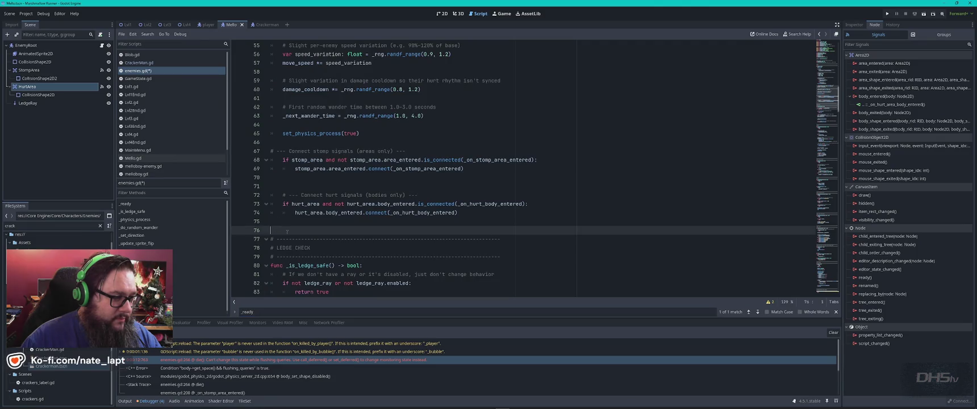
{"action": "left_click", "coordinate": [288, 224]}
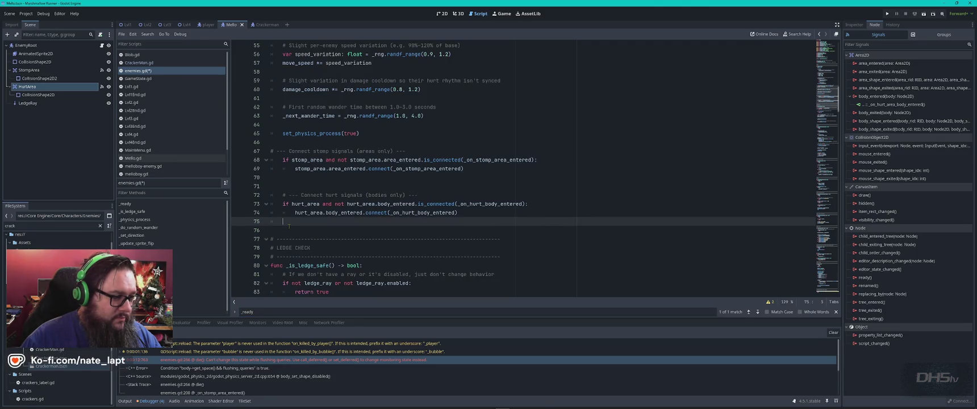
{"action": "key", "text": "ctrl+v"}
Fix spacing around the pasted body_exited code and indent line 78
{"action": "left_click", "coordinate": [485, 214]}
{"action": "key", "text": "Return"}
{"action": "key", "text": "Return"}
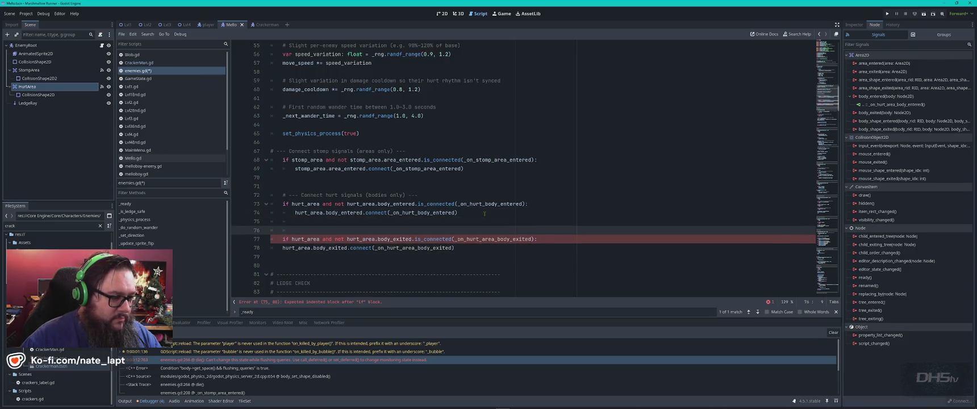
{"action": "left_click", "coordinate": [271, 248]}
{"action": "key", "text": "Tab"}
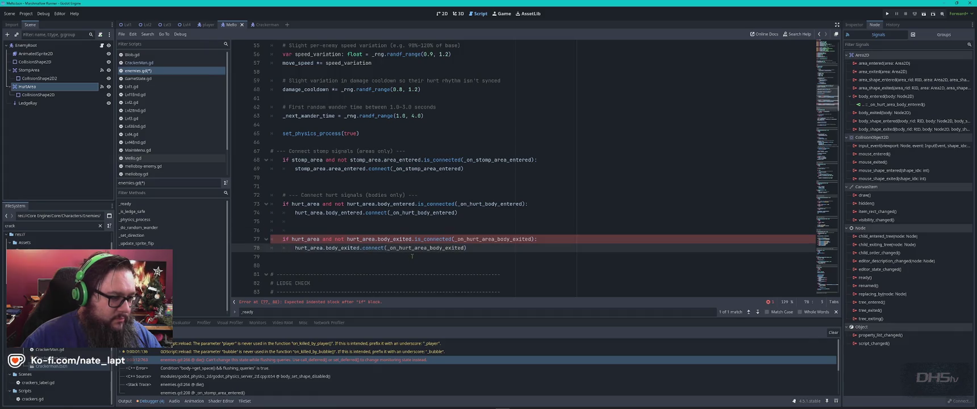
{"action": "key", "text": "alt+Tab"}
{"action": "scroll", "coordinate": [364, 225], "scroll_direction": "down", "scroll_amount": 3}
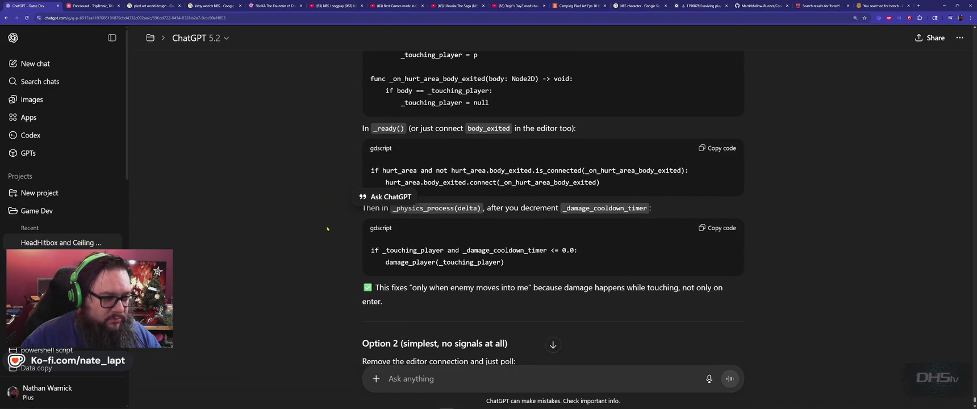
Copy ChatGPT's touching-player damage check and locate its placement in _physics_process of enemies.gd
{"action": "double_click", "coordinate": [426, 212]}
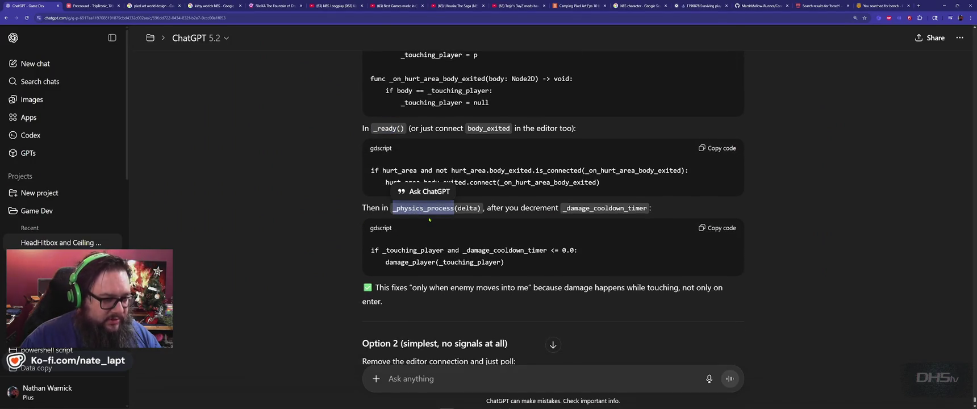
{"action": "key", "text": "alt+Tab"}
{"action": "key", "text": "alt+Tab"}
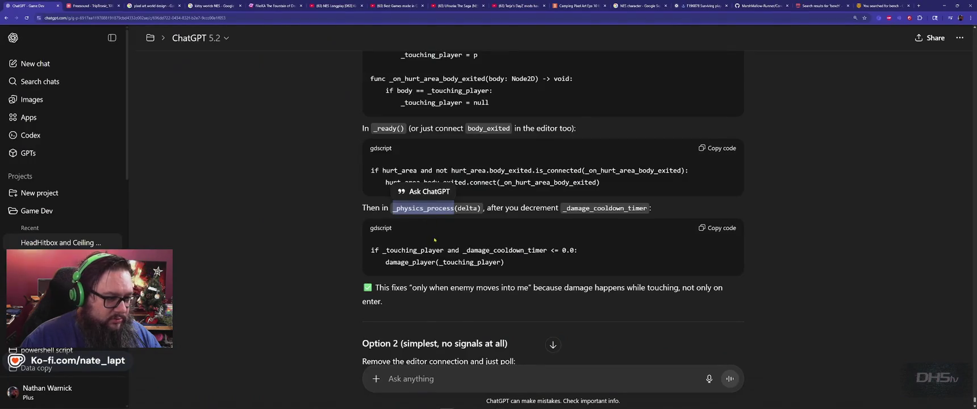
{"action": "left_click", "coordinate": [719, 228]}
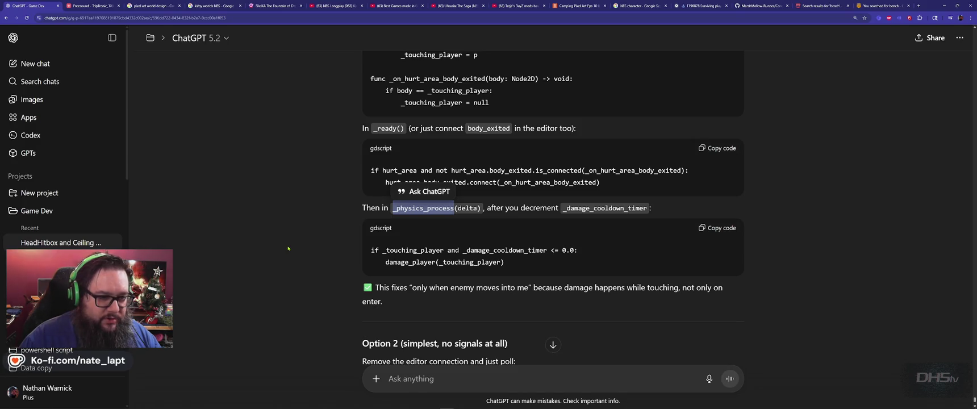
{"action": "key", "text": "alt+Tab"}
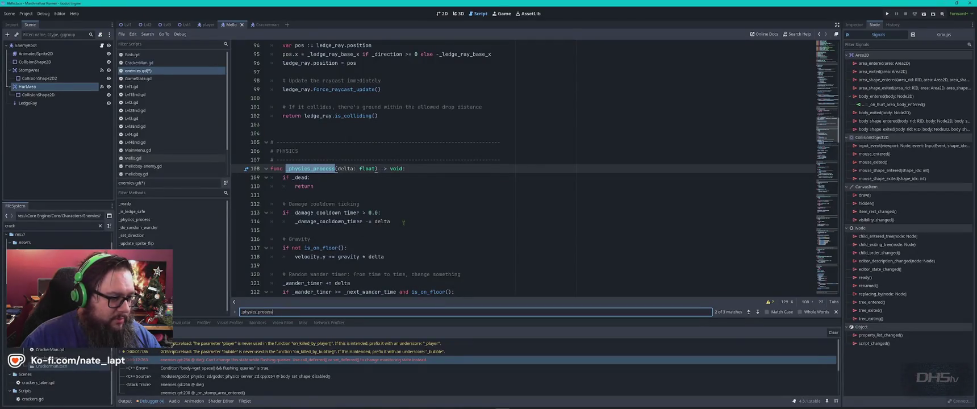
{"action": "key", "text": "alt+Tab"}
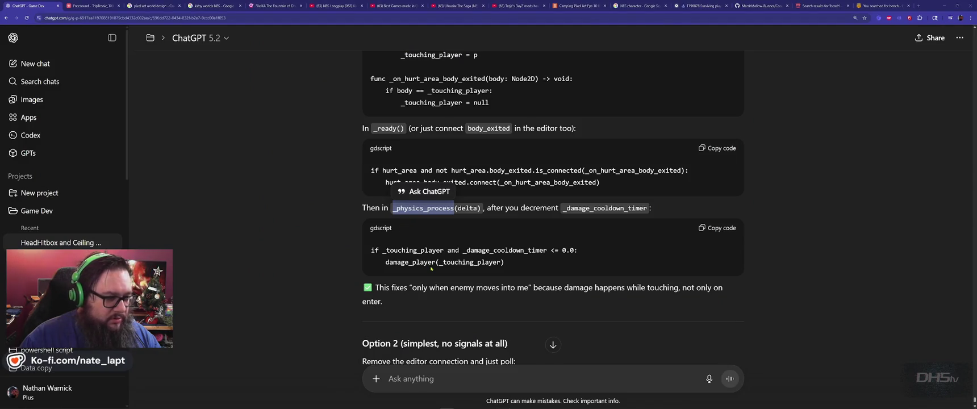
{"action": "key", "text": "alt+Tab"}
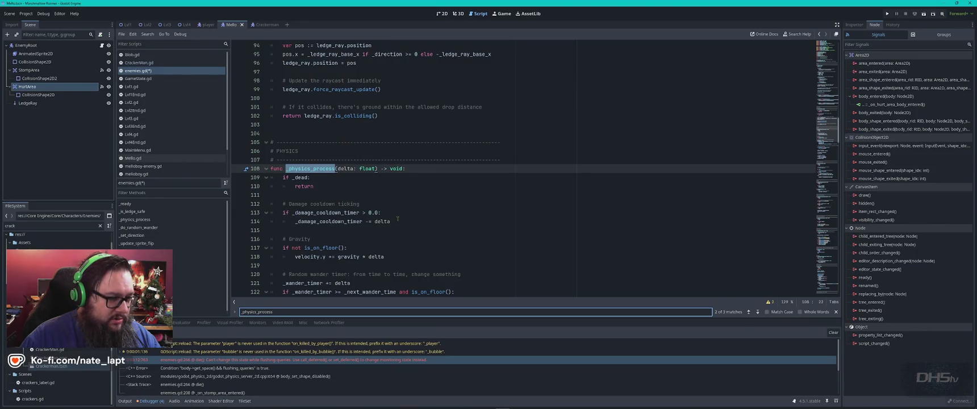
{"action": "scroll", "coordinate": [397, 219], "scroll_direction": "down", "scroll_amount": 6}
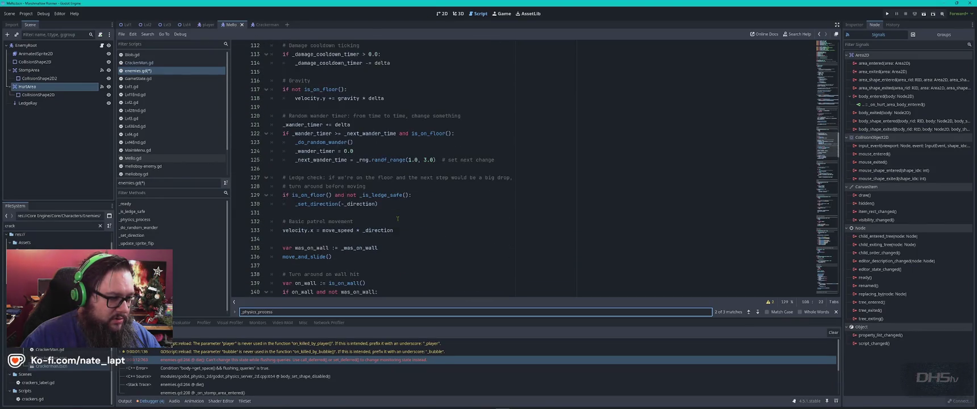
{"action": "scroll", "coordinate": [398, 218], "scroll_direction": "up", "scroll_amount": 4}
{"action": "key", "text": "alt+Tab"}
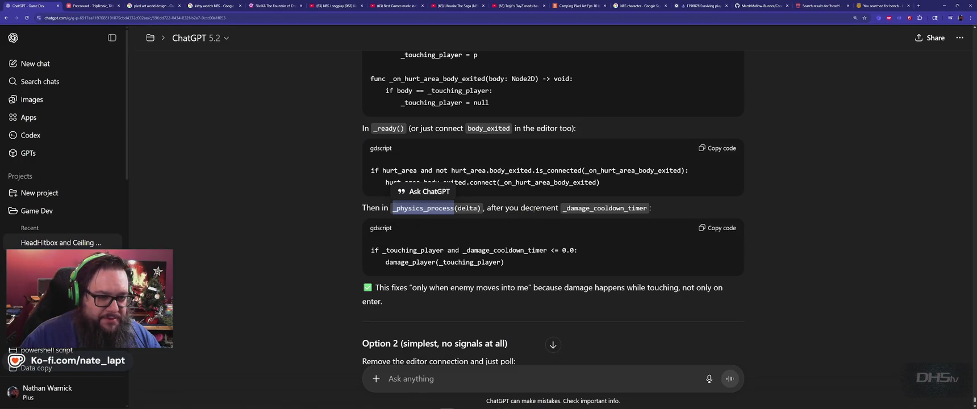
{"action": "key", "text": "alt+Tab"}
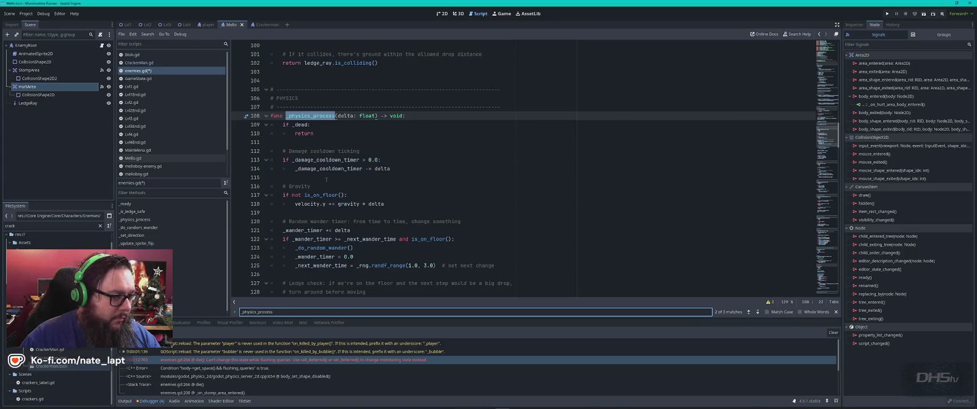
Paste the damage check after the cooldown decrement and fix its indentation with a blank line
{"action": "left_click", "coordinate": [381, 177]}
{"action": "key", "text": "ctrl+v"}
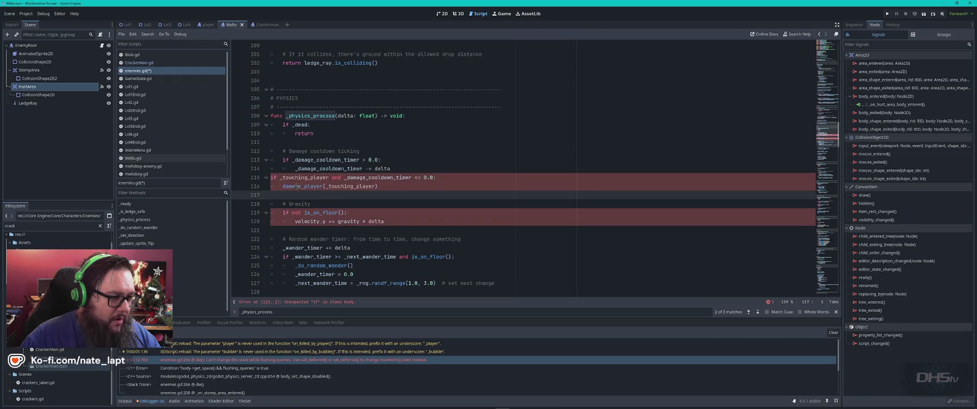
{"action": "left_click", "coordinate": [271, 177]}
{"action": "key", "text": "Tab"}
{"action": "key", "text": "Down"}
{"action": "key", "text": "Tab"}
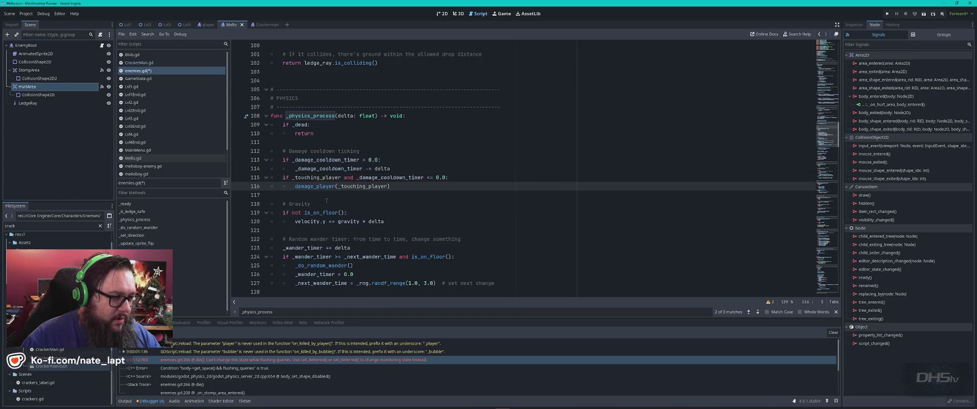
{"action": "left_click", "coordinate": [405, 169]}
{"action": "key", "text": "Return"}
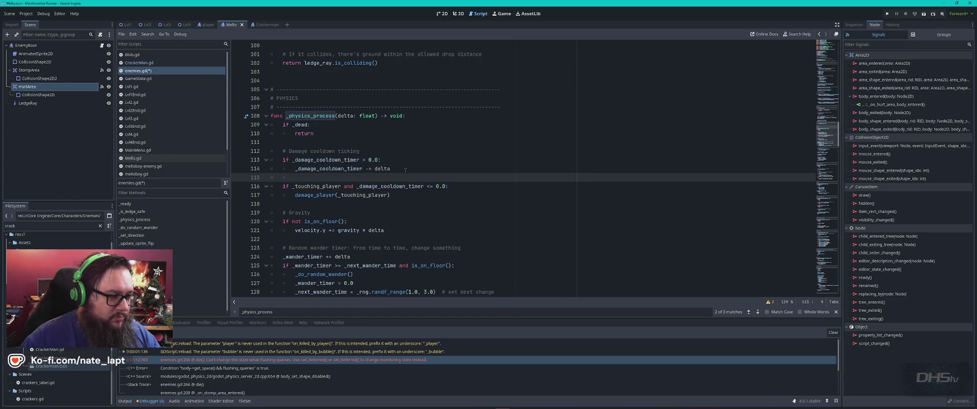
{"action": "key", "text": "alt+Tab"}
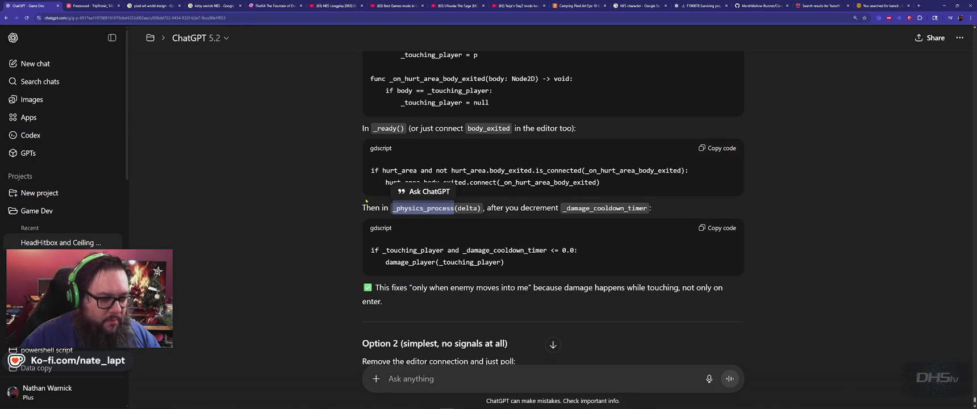
Read ChatGPT's Option 2 polling alternative and body_exited reminder, then save enemies.gd
{"action": "scroll", "coordinate": [366, 200], "scroll_direction": "down", "scroll_amount": 2}
{"action": "left_click", "coordinate": [331, 183]}
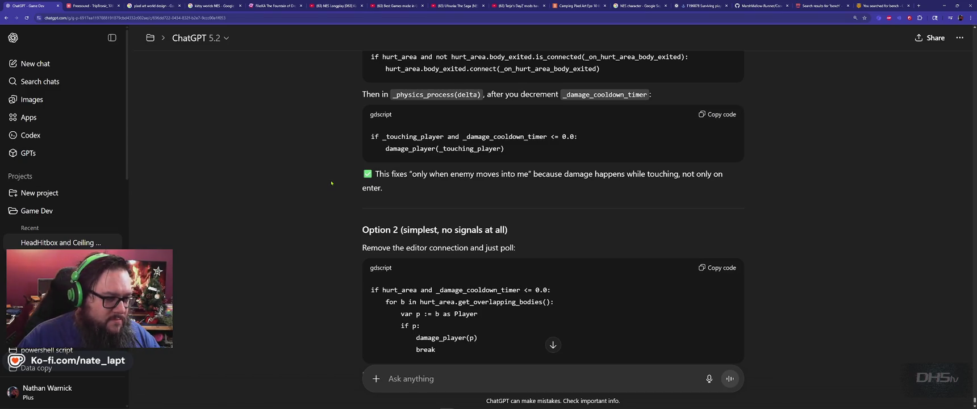
{"action": "scroll", "coordinate": [332, 183], "scroll_direction": "down", "scroll_amount": 2}
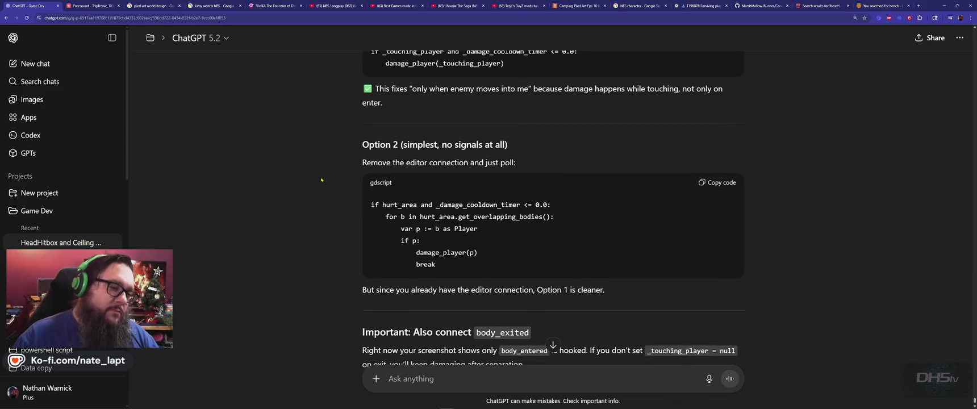
{"action": "scroll", "coordinate": [318, 180], "scroll_direction": "down", "scroll_amount": 2}
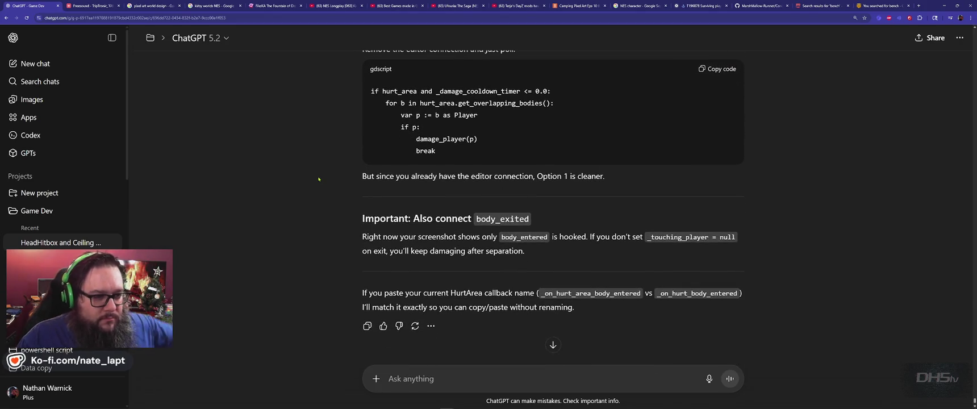
{"action": "scroll", "coordinate": [319, 179], "scroll_direction": "down", "scroll_amount": 1}
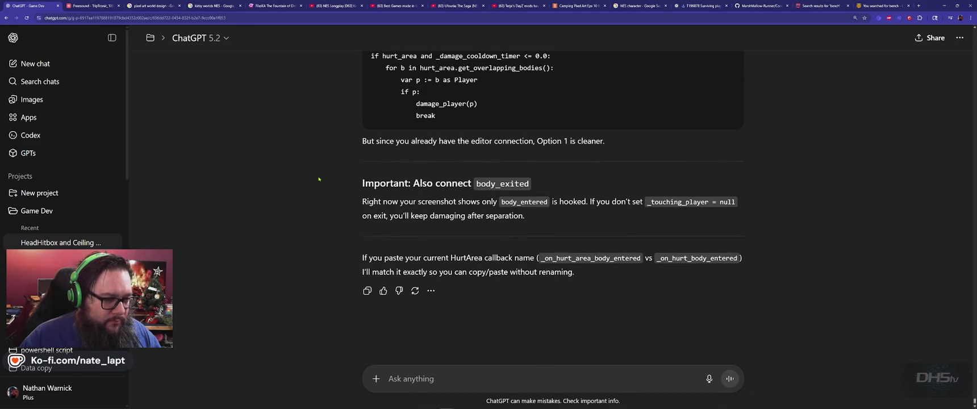
{"action": "key", "text": "alt+Tab"}
{"action": "key", "text": "ctrl+s"}
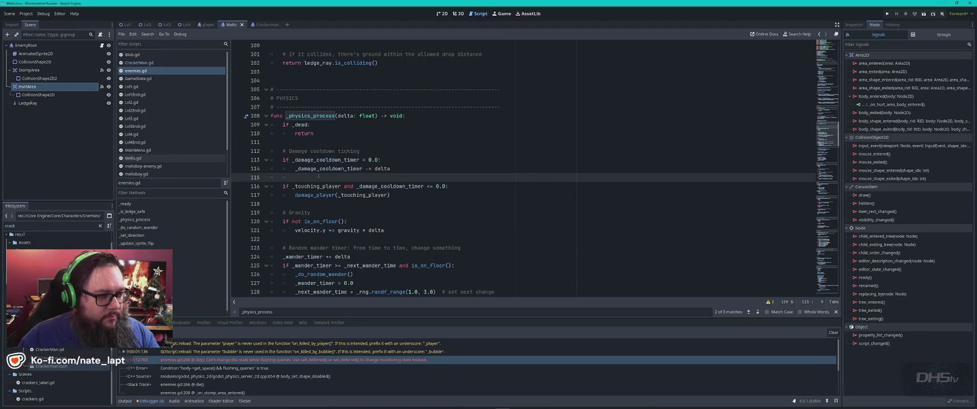
Run the game and push into the marshmallow enemy until the player's HP fully drains
{"action": "key", "text": "F5"}
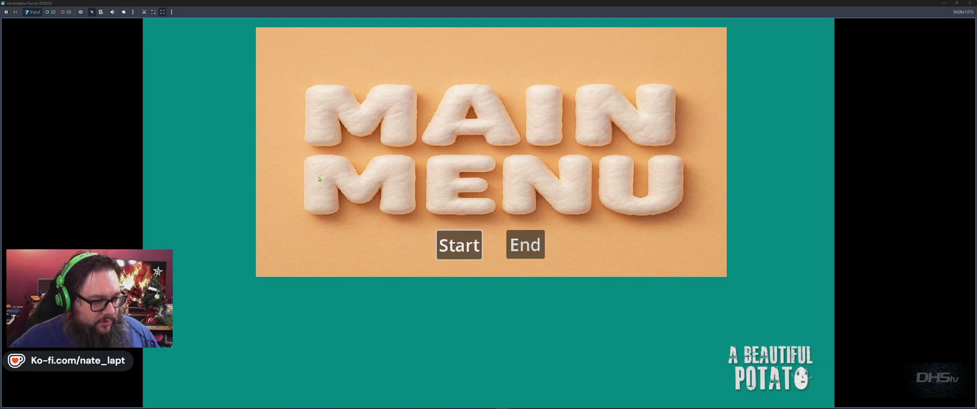
{"action": "key", "text": "Return"}
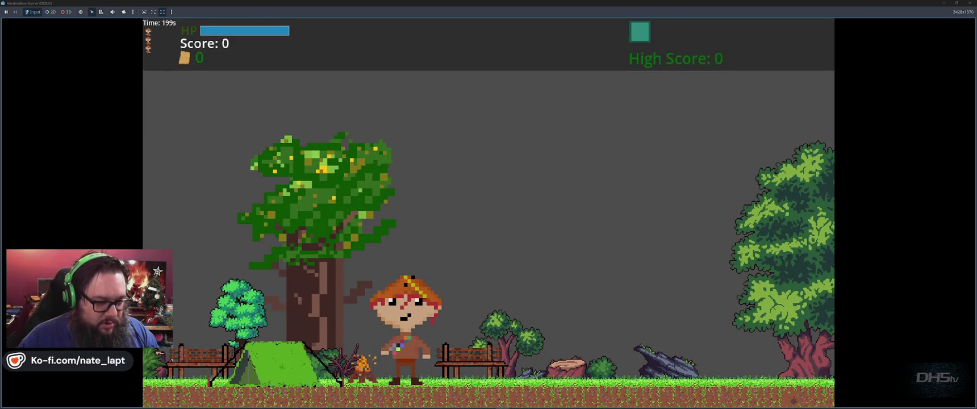
{"action": "key", "text": "Right"}
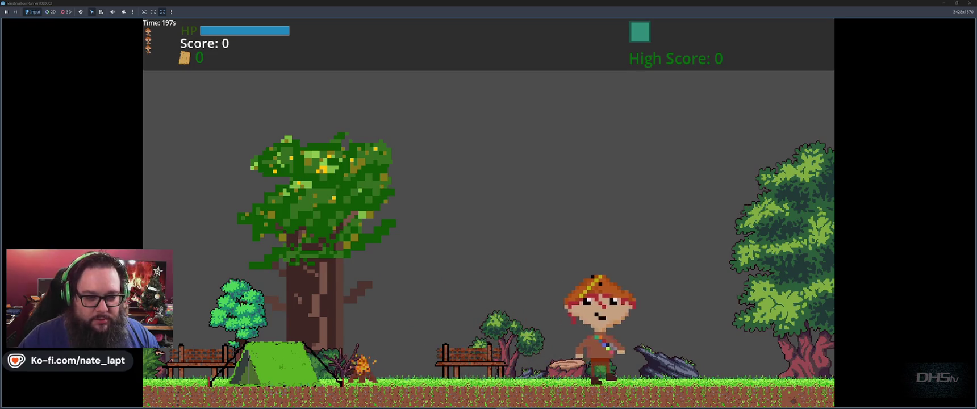
{"action": "key", "text": "space"}
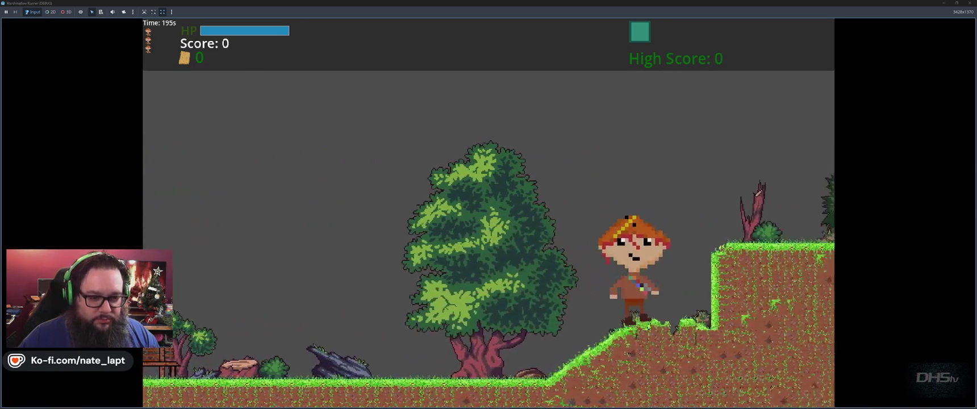
{"action": "key", "text": "Right"}
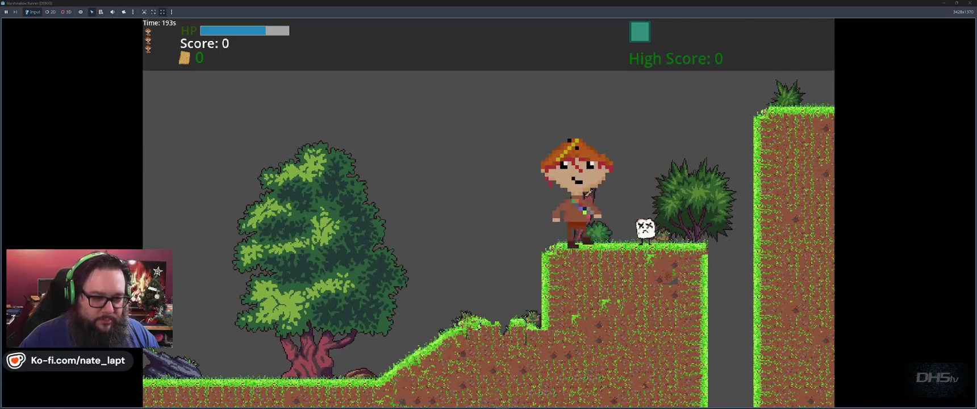
{"action": "key", "text": "Right"}
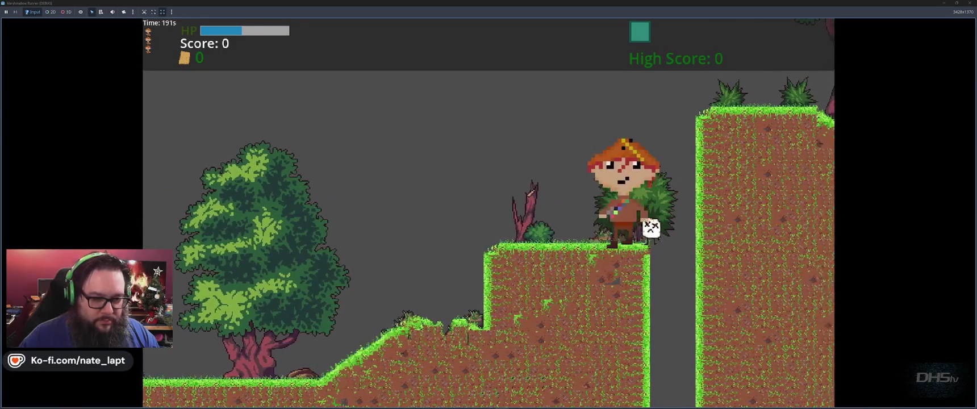
{"action": "key", "text": "Left"}
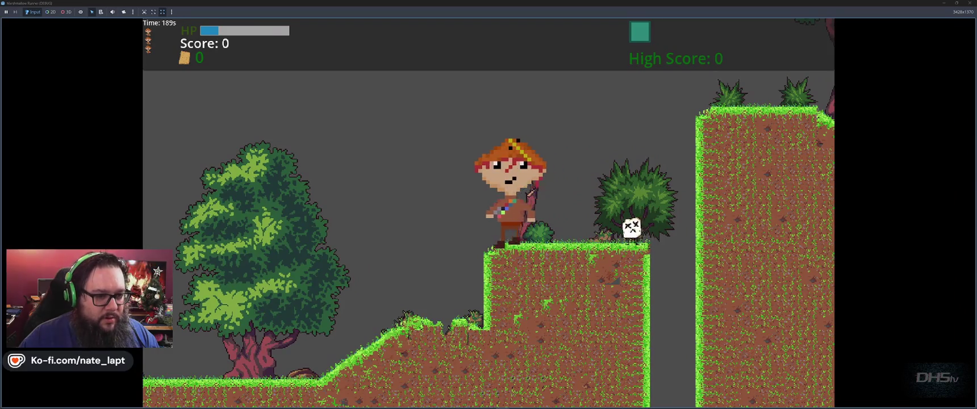
{"action": "key", "text": "Right"}
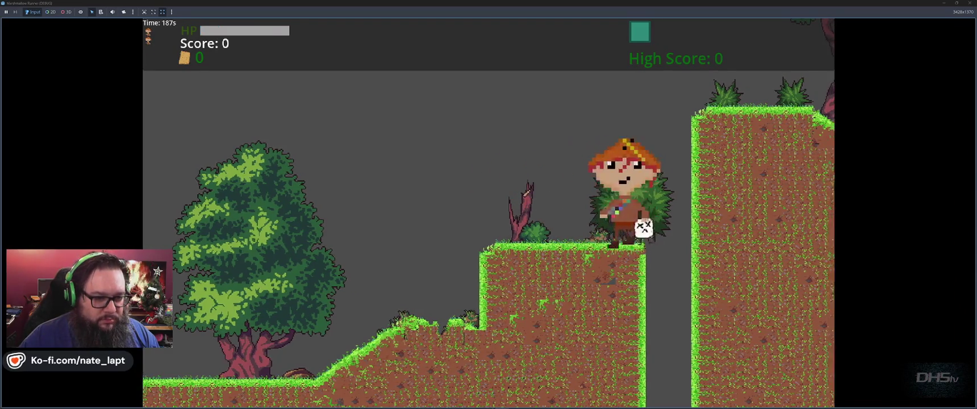
{"action": "key", "text": "Return"}
{"action": "key", "text": "F8"}
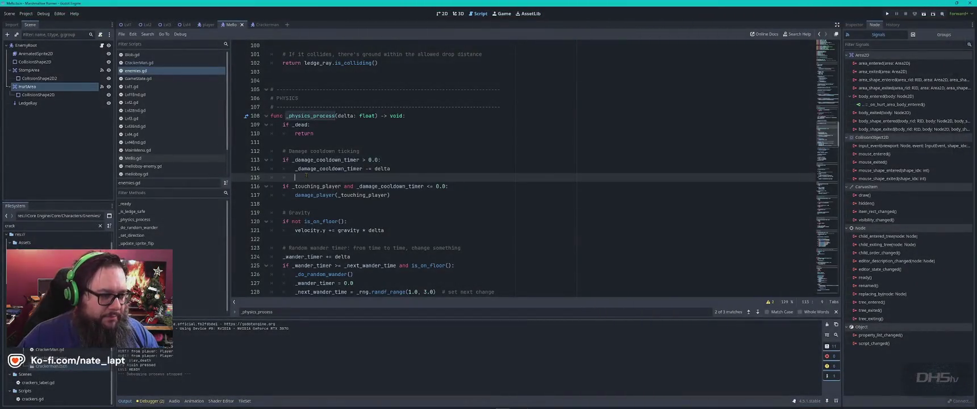
Run a play-test, walking right and jumping onto the marshmallow enemy to check contact damage
{"action": "key", "text": "F5"}
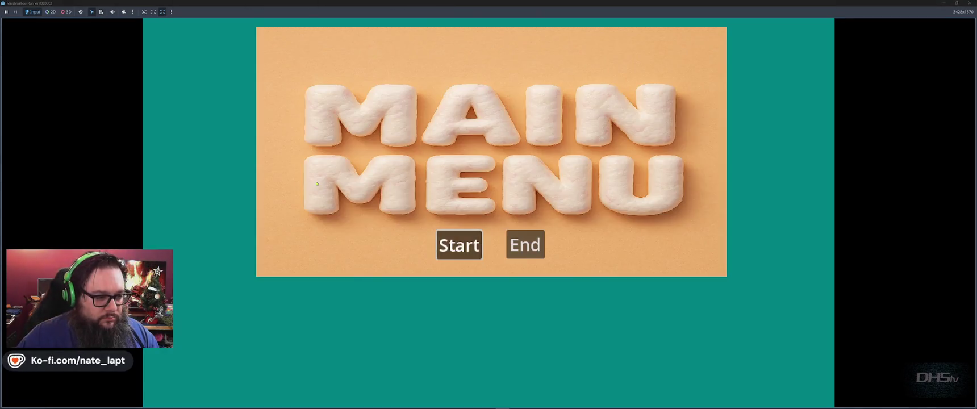
{"action": "left_click", "coordinate": [458, 245]}
{"action": "key", "text": "Right"}
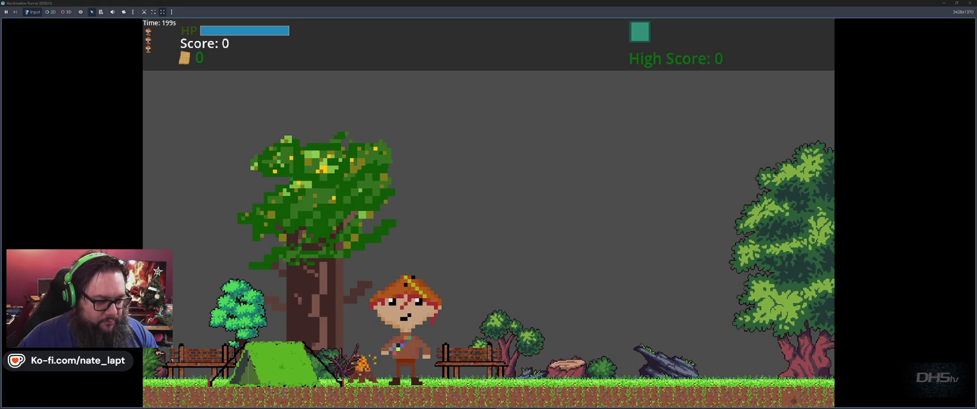
{"action": "key", "text": "Right"}
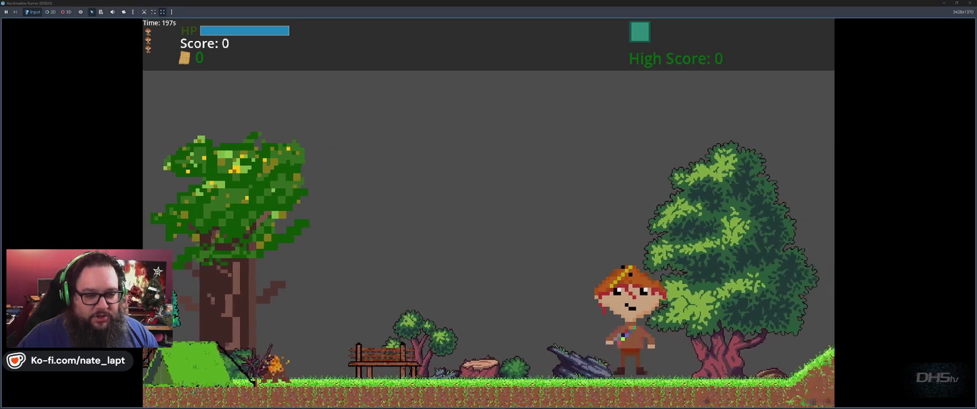
{"action": "key", "text": "Right"}
{"action": "key", "text": "space"}
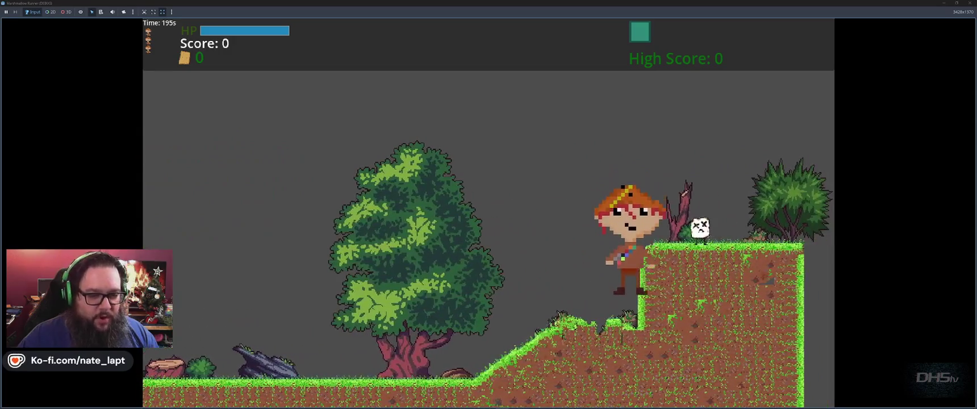
{"action": "key", "text": "Right"}
{"action": "key", "text": "space"}
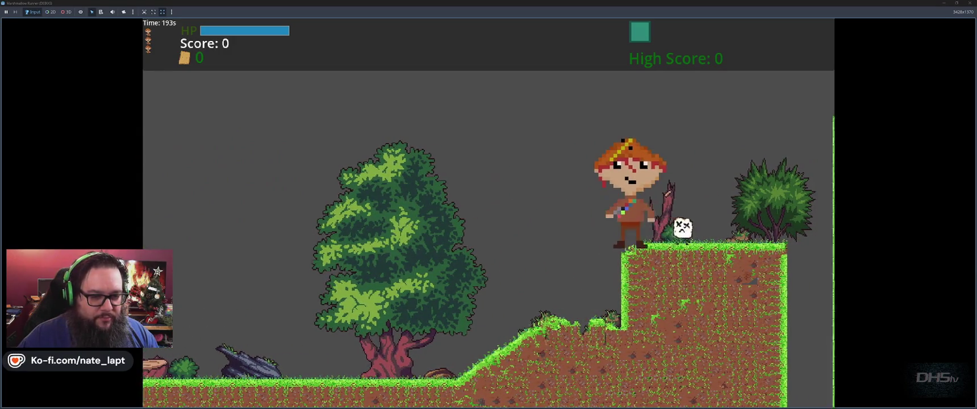
{"action": "key", "text": "F8"}
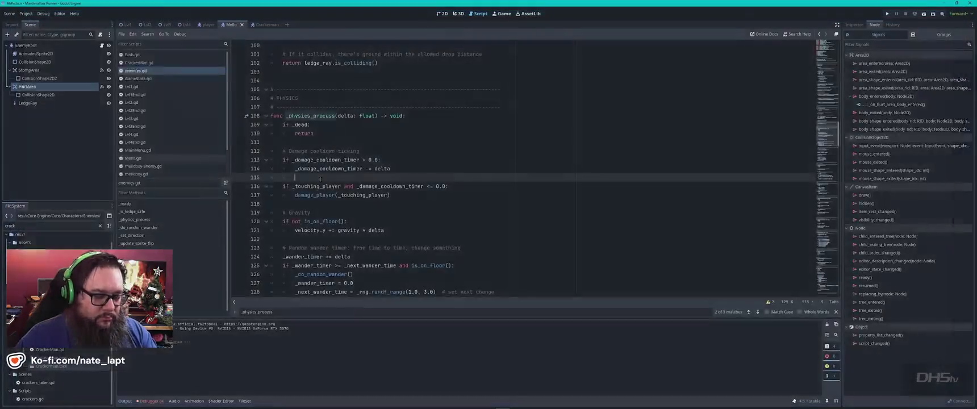
Run a second play-test, touching the marshmallow until HP drains and the player respawns
{"action": "key", "text": "F5"}
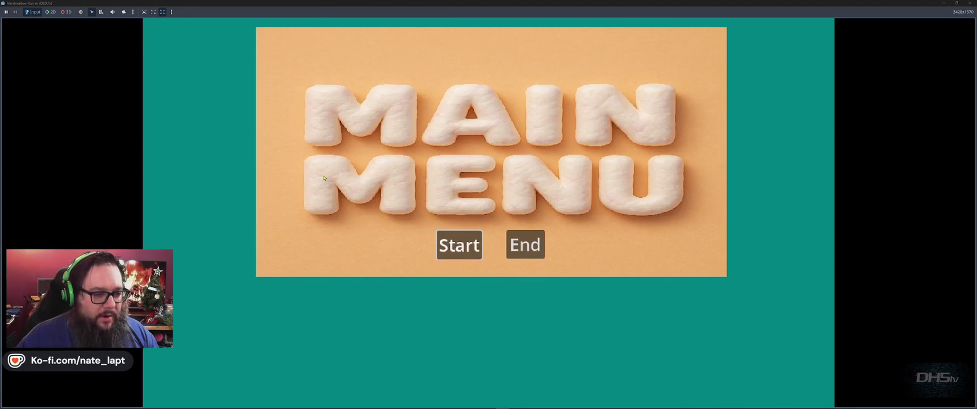
{"action": "left_click", "coordinate": [459, 244]}
{"action": "key", "text": "Right"}
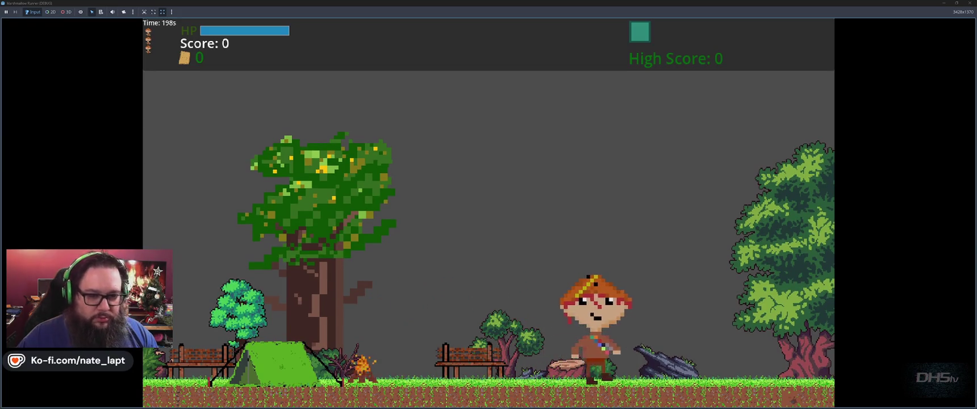
{"action": "key", "text": "space"}
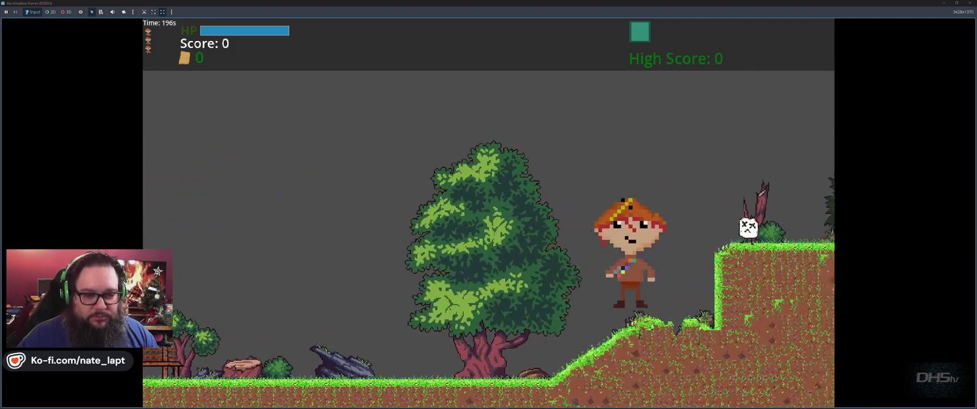
{"action": "key", "text": "space"}
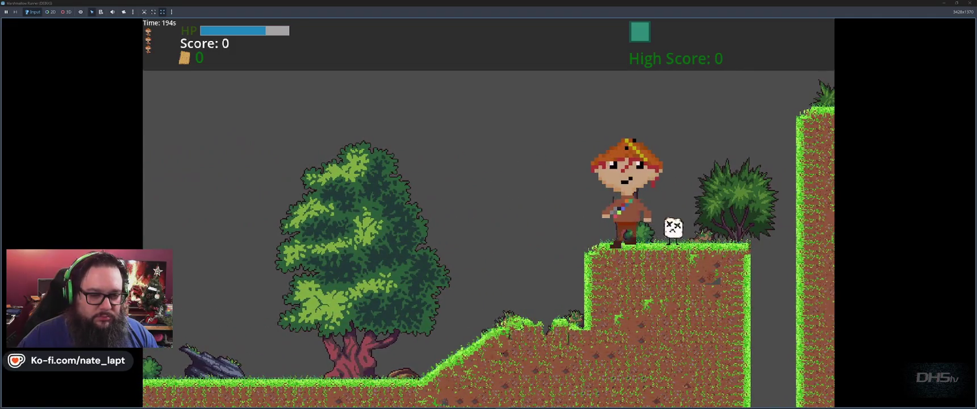
{"action": "key", "text": "Right"}
{"action": "key", "text": "Left"}
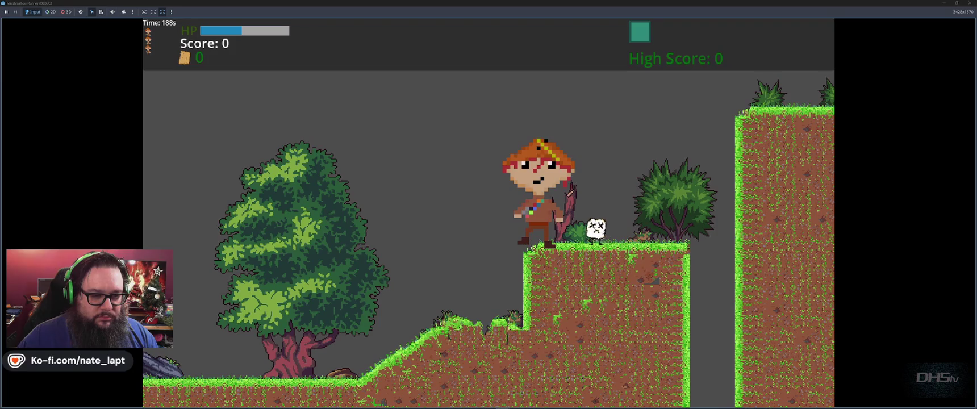
{"action": "key", "text": "Left"}
{"action": "key", "text": "space"}
{"action": "key", "text": "Right"}
{"action": "key", "text": "Right"}
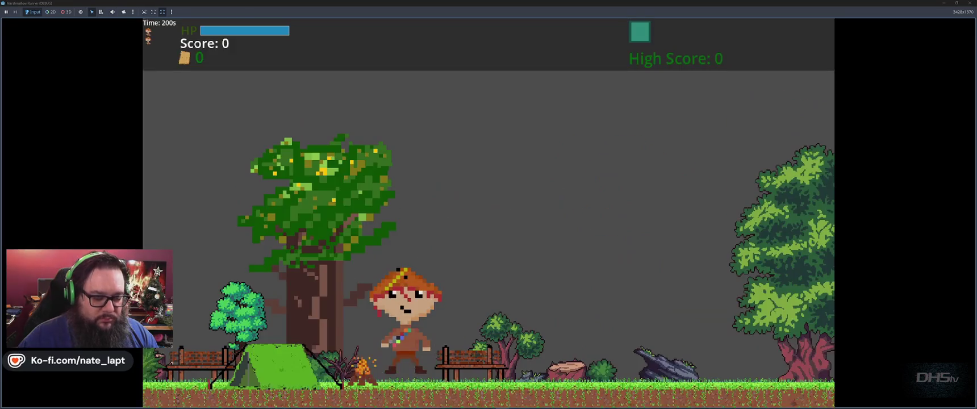
{"action": "key", "text": "F8"}
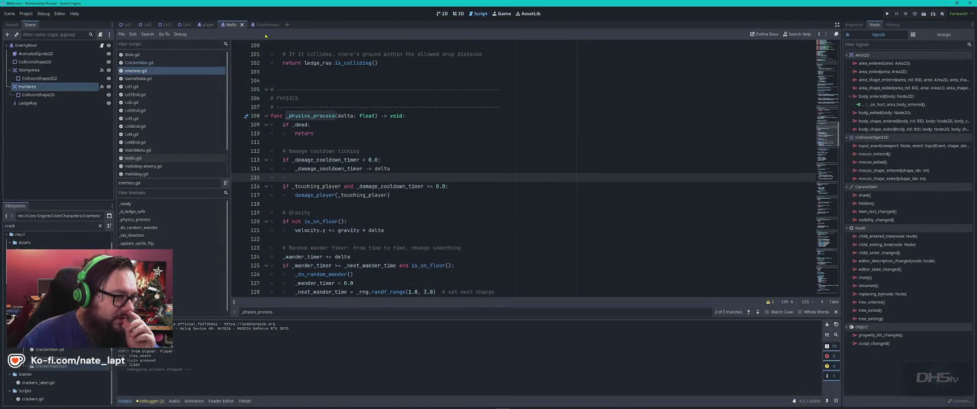
In the player scene's 2D view, hide the sprite and widen the crouch body collision capsule
{"action": "left_click", "coordinate": [206, 25]}
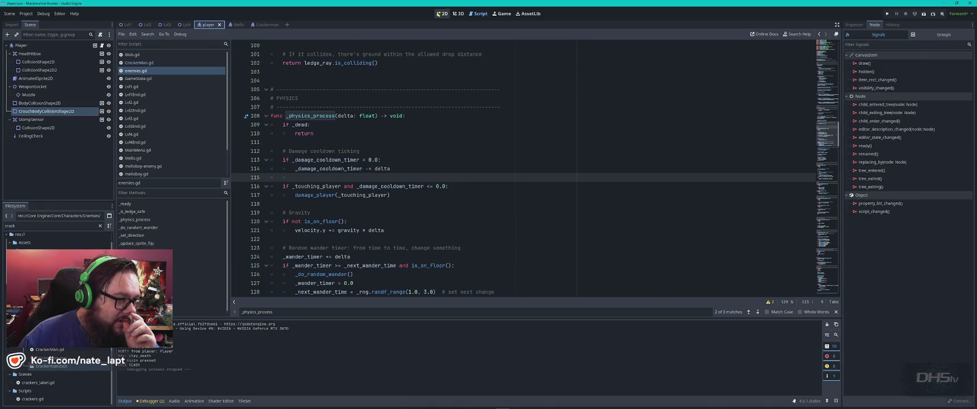
{"action": "left_click", "coordinate": [441, 14]}
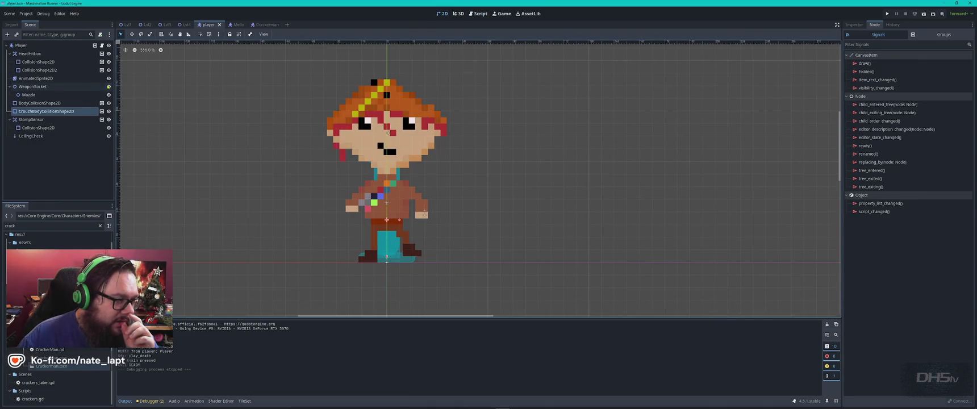
{"action": "left_click", "coordinate": [109, 78]}
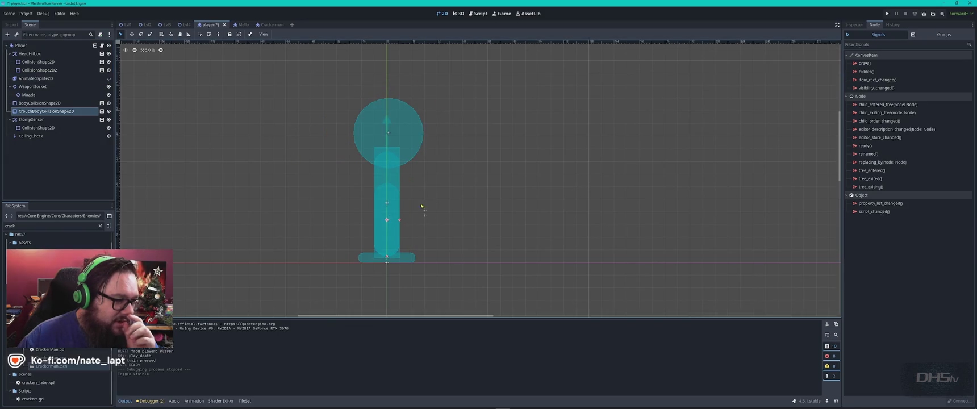
{"action": "left_click", "coordinate": [396, 185]}
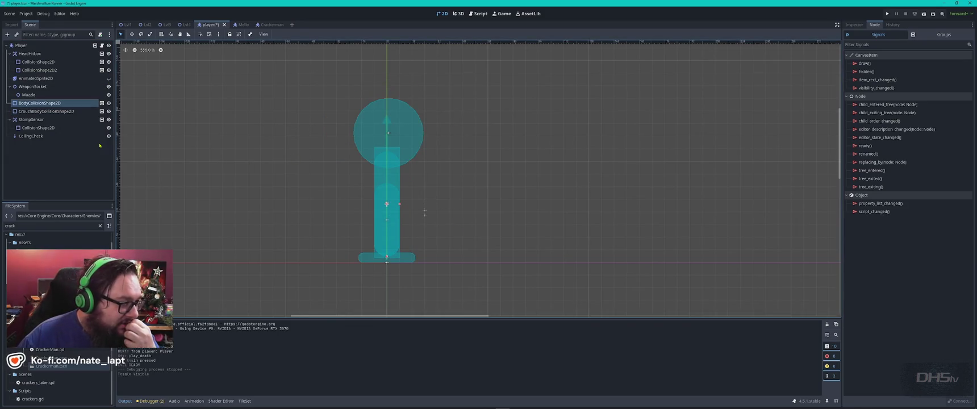
{"action": "left_click", "coordinate": [62, 111]}
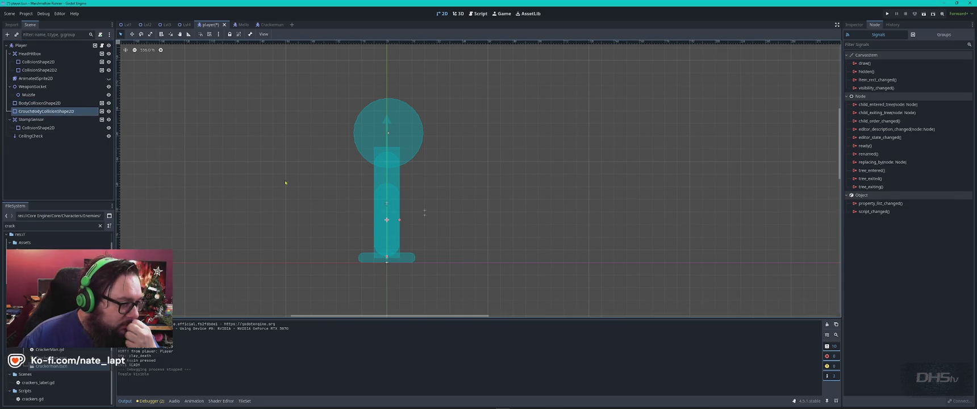
{"action": "left_click_drag", "start_coordinate": [400, 221], "coordinate": [405, 222]}
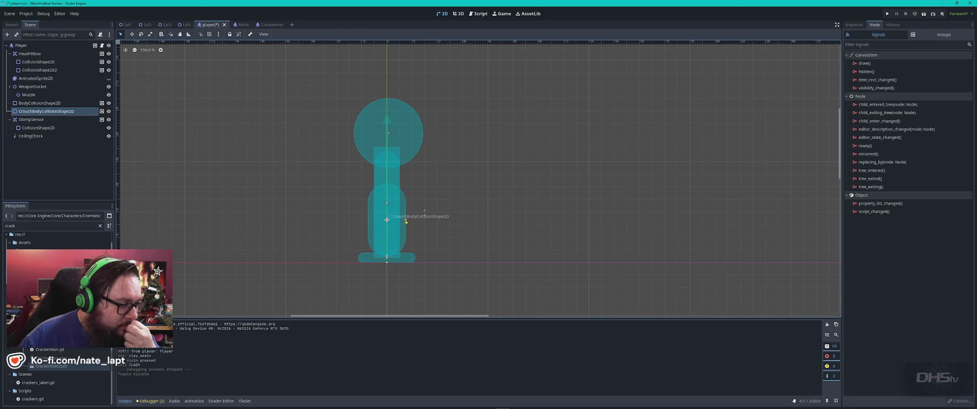
Review the body, head hitbox and stomp shapes, then hide the head hitbox's CollisionShape2D2
{"action": "left_click", "coordinate": [40, 103]}
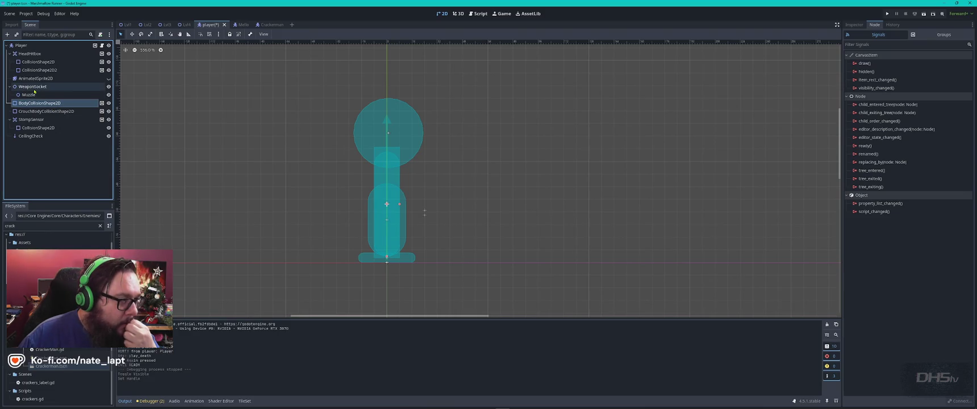
{"action": "left_click", "coordinate": [31, 53]}
{"action": "left_click", "coordinate": [41, 128]}
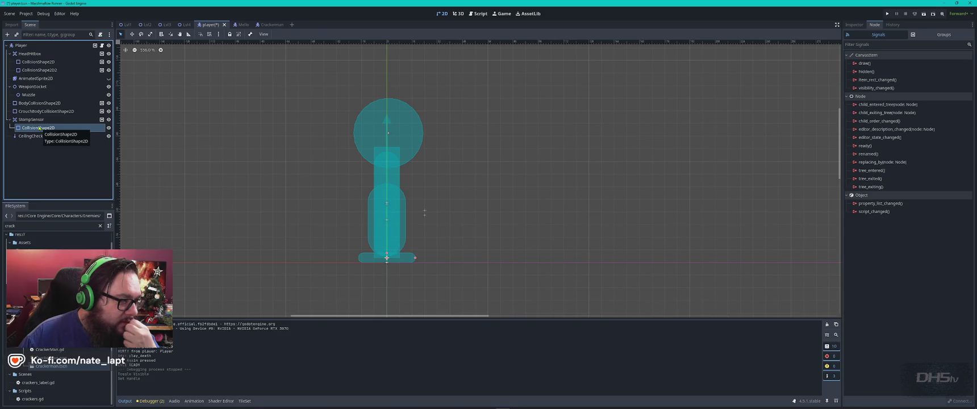
{"action": "left_click", "coordinate": [36, 120]}
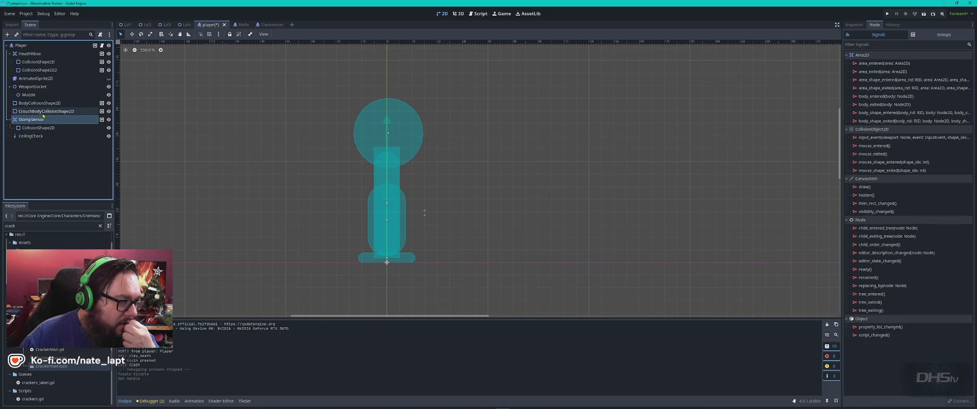
{"action": "left_click", "coordinate": [43, 112]}
{"action": "left_click", "coordinate": [39, 103]}
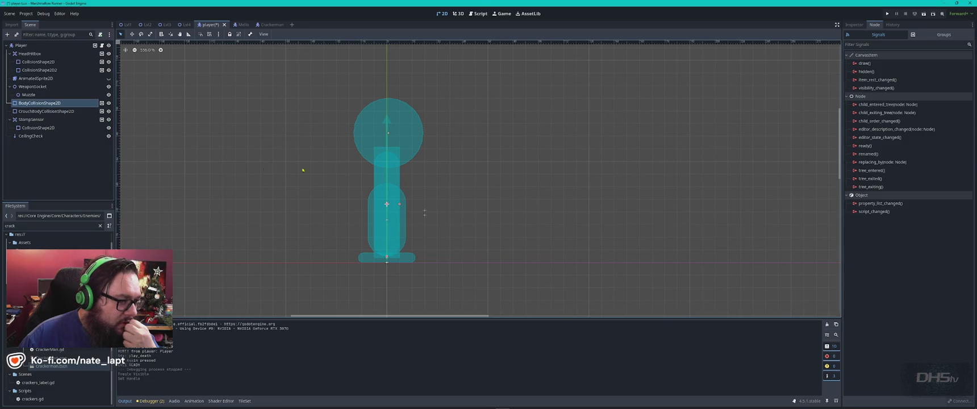
{"action": "left_click", "coordinate": [377, 153]}
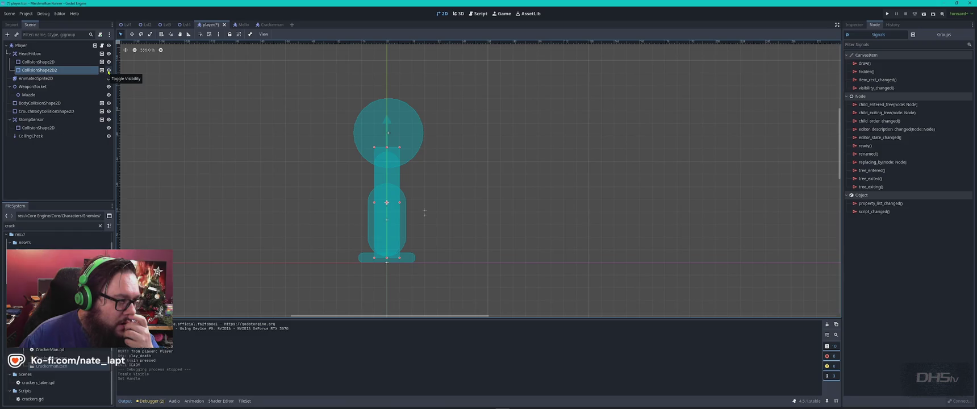
{"action": "left_click", "coordinate": [109, 70]}
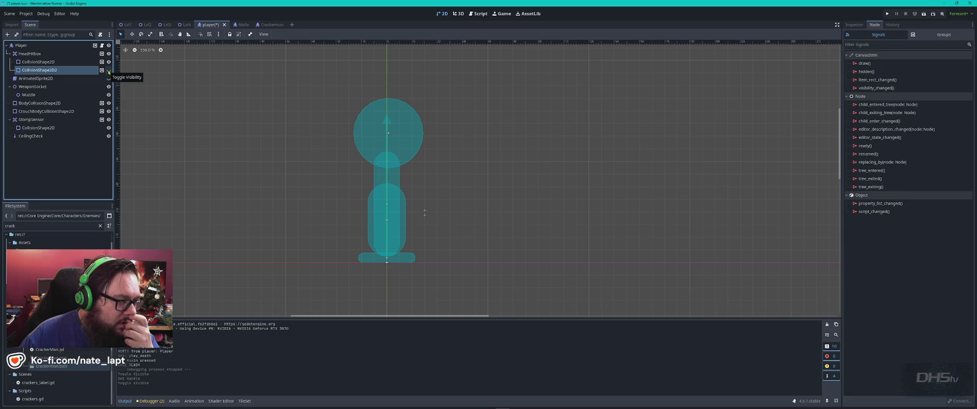
Show the player sprite again and inspect CollisionShape2D2's properties
{"action": "left_click", "coordinate": [372, 223]}
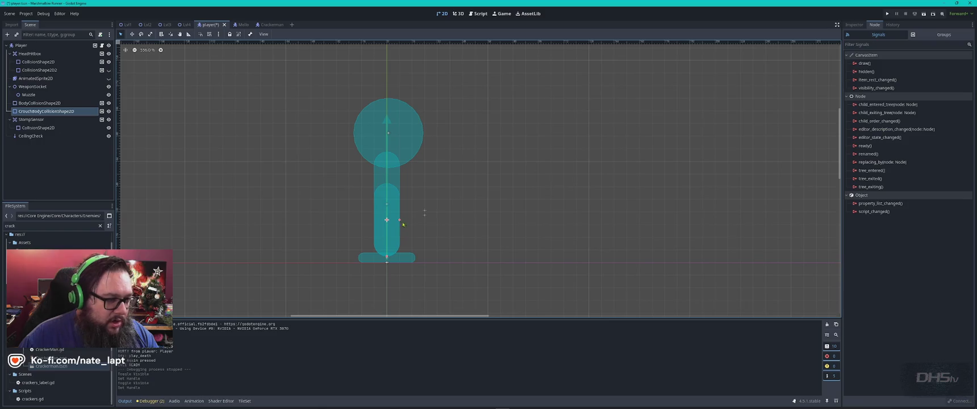
{"action": "left_click", "coordinate": [452, 243]}
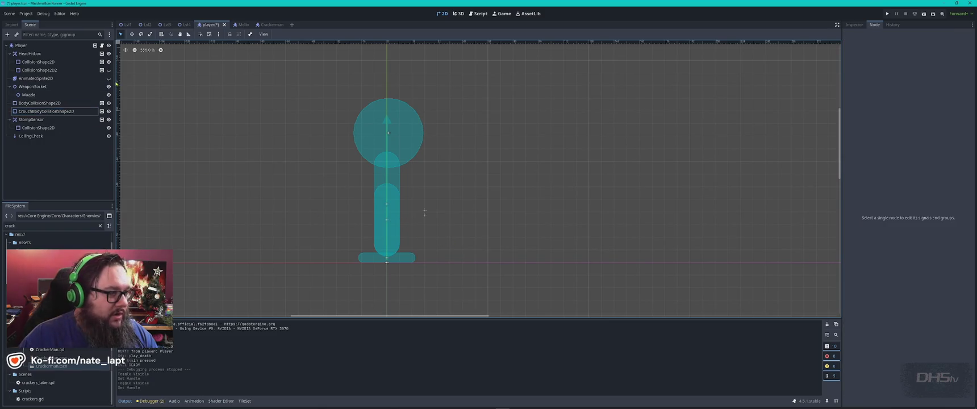
{"action": "left_click", "coordinate": [108, 77]}
{"action": "left_click", "coordinate": [380, 161]}
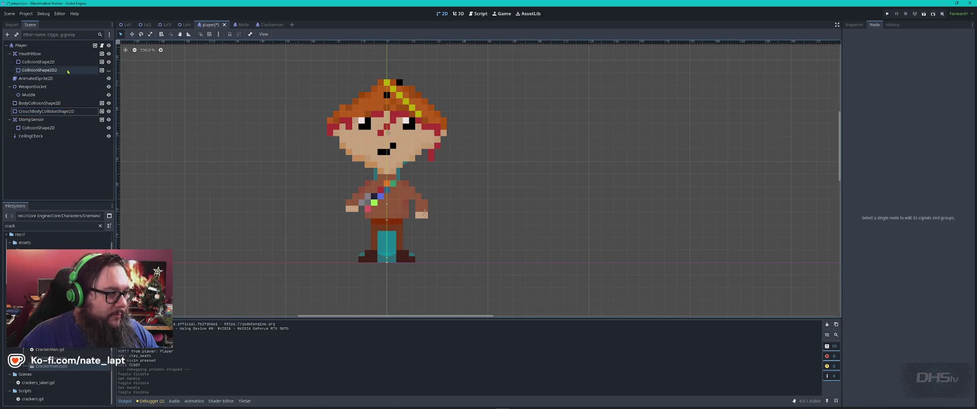
{"action": "left_click", "coordinate": [858, 26]}
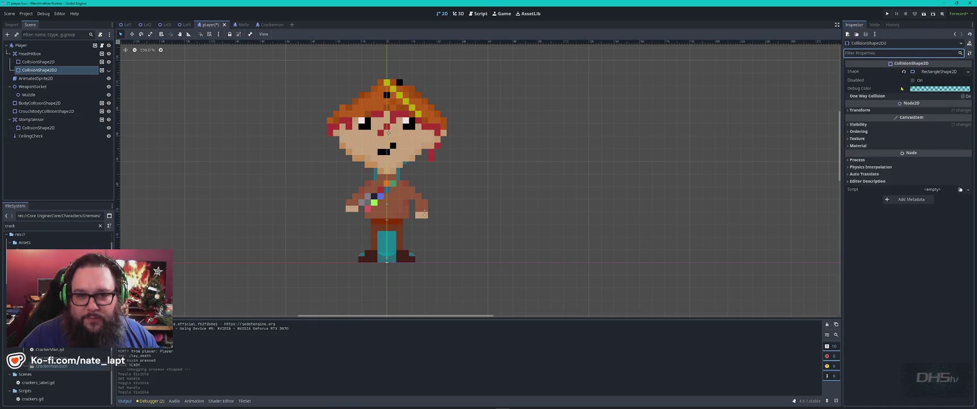
{"action": "left_click", "coordinate": [623, 204]}
Save the player scene, play-test near the marshmallow enemy, then unhide CollisionShape2D2
{"action": "key", "text": "ctrl+s"}
{"action": "key", "text": "F5"}
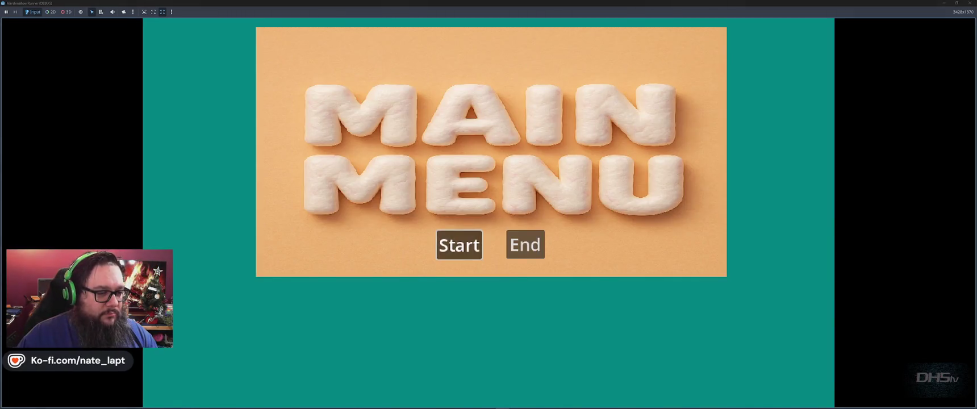
{"action": "key", "text": "Return"}
{"action": "key", "text": "Right"}
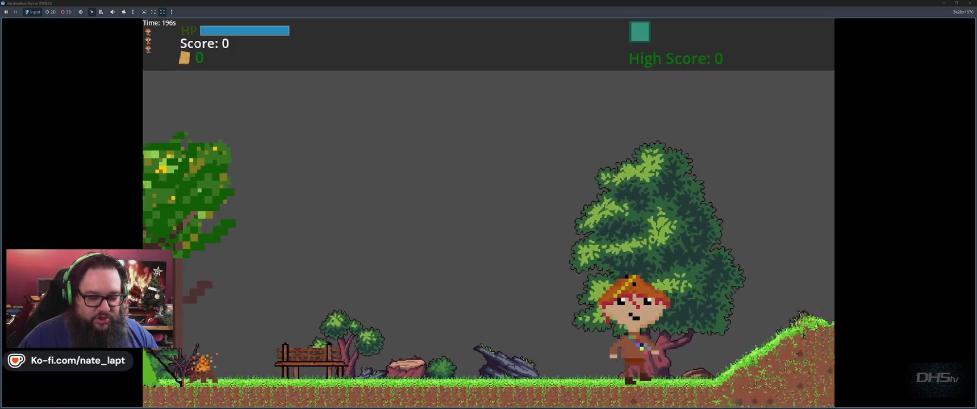
{"action": "key", "text": "space"}
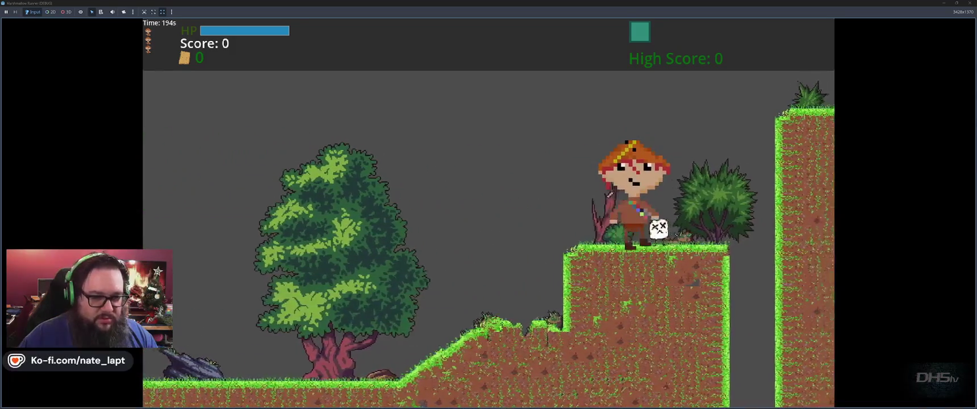
{"action": "key", "text": "Left"}
{"action": "key", "text": "Left"}
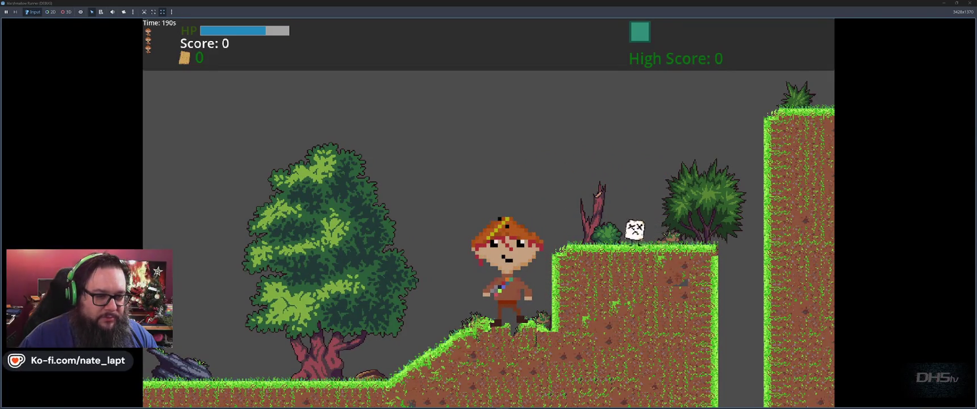
{"action": "key", "text": "space"}
{"action": "key", "text": "Right"}
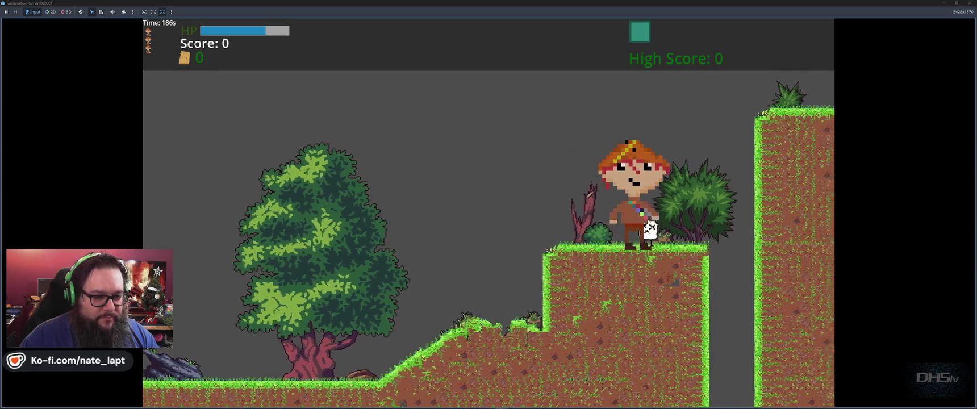
{"action": "key", "text": "space"}
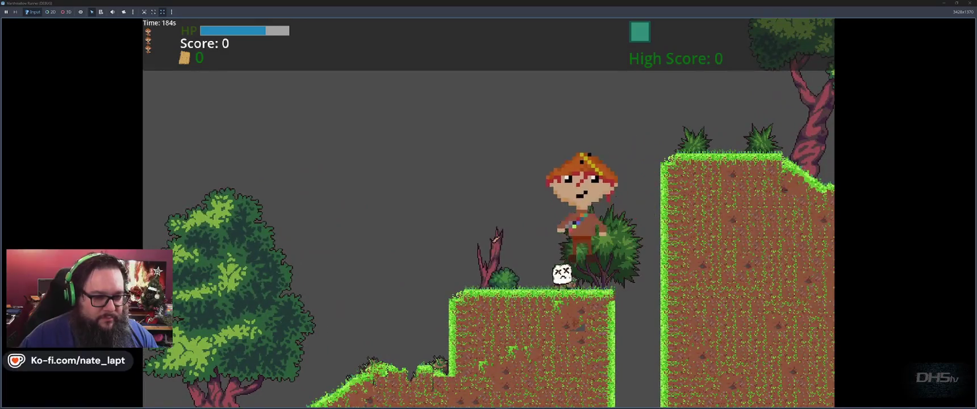
{"action": "key", "text": "F8"}
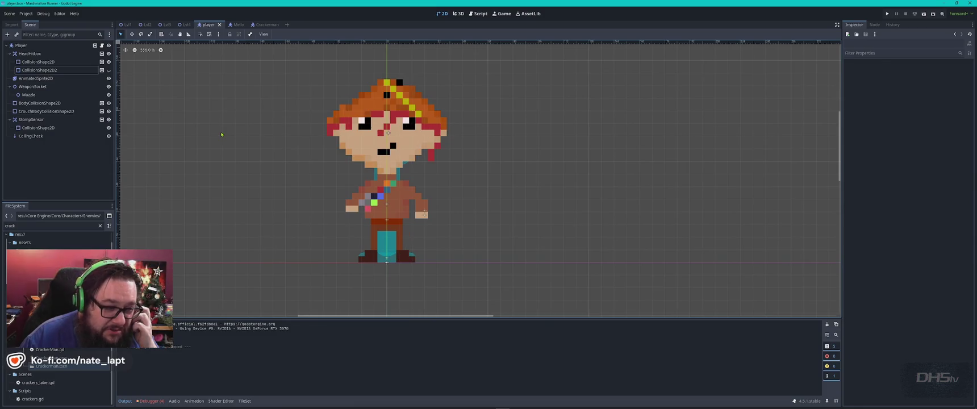
{"action": "left_click", "coordinate": [109, 70]}
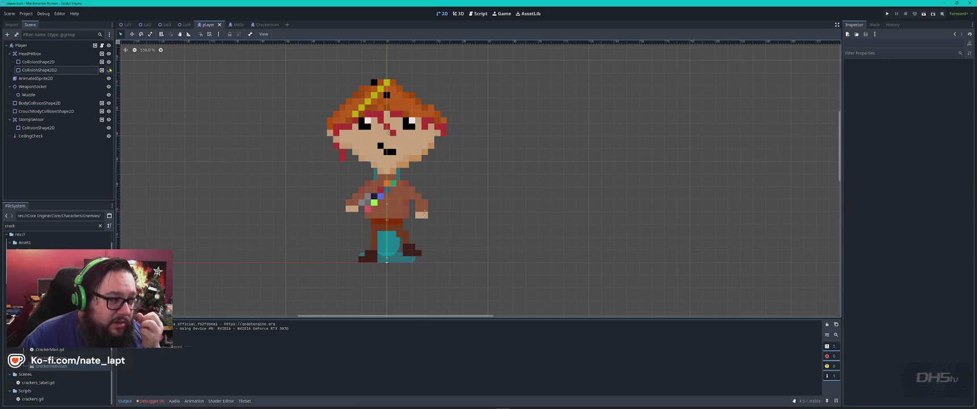
Inspect the StompSensor collision shape with the sprite hidden, restore the sprite, and start a new game
{"action": "left_click", "coordinate": [108, 70]}
{"action": "left_click", "coordinate": [108, 78]}
{"action": "left_click", "coordinate": [399, 258]}
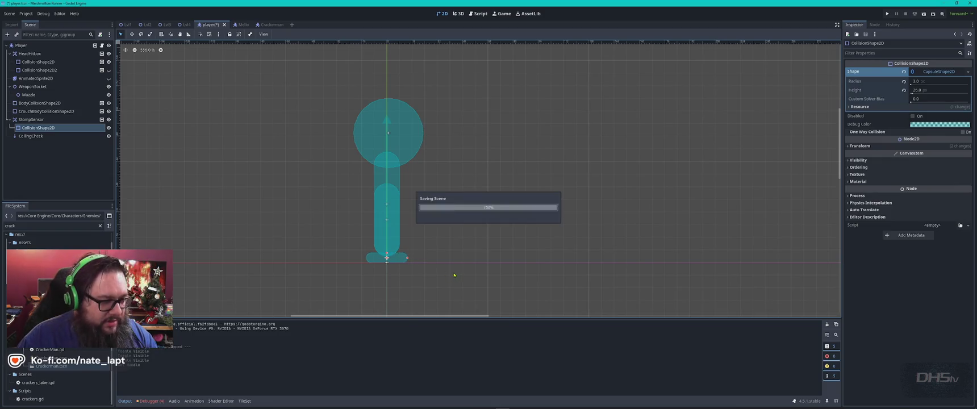
{"action": "left_click", "coordinate": [109, 77]}
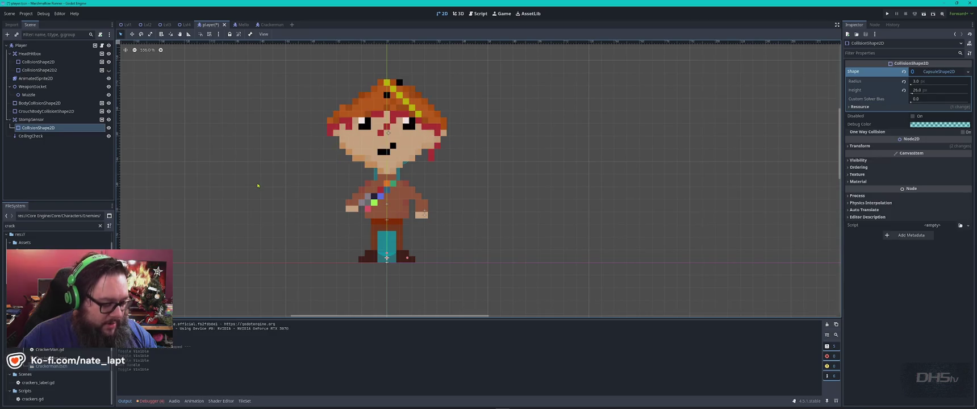
{"action": "key", "text": "F5"}
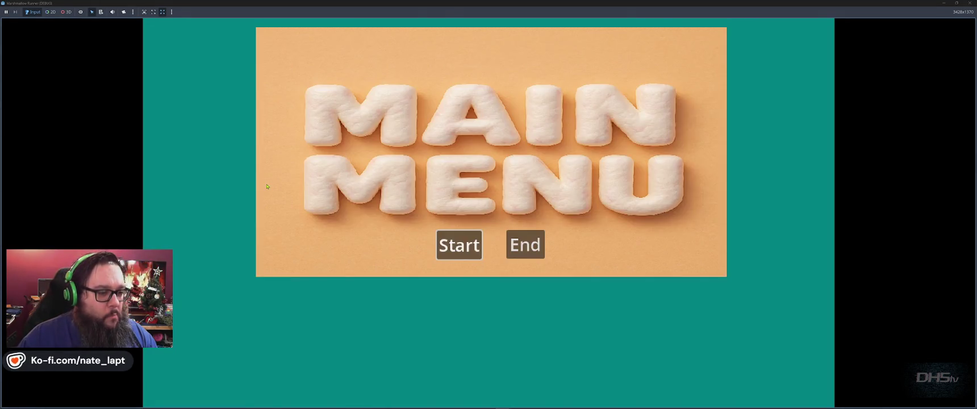
{"action": "left_click", "coordinate": [460, 244]}
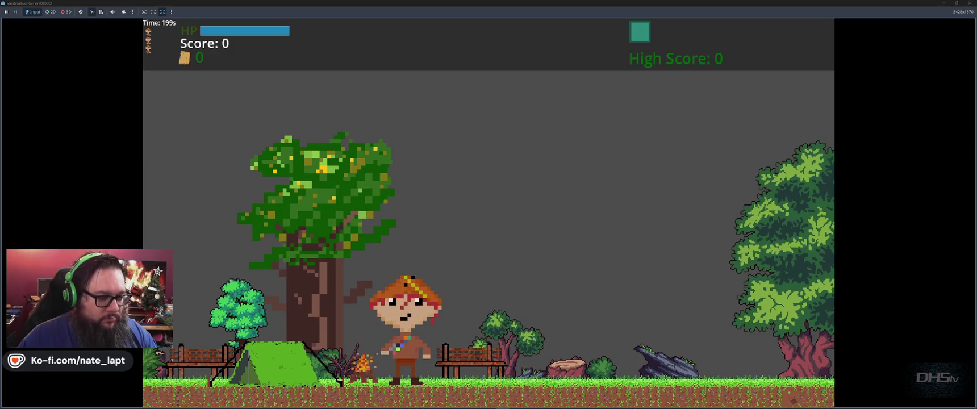
Walk and jump into the marshmallow enemy until the player loses about half HP, then stop
{"action": "key", "text": "Right"}
{"action": "key", "text": "Right"}
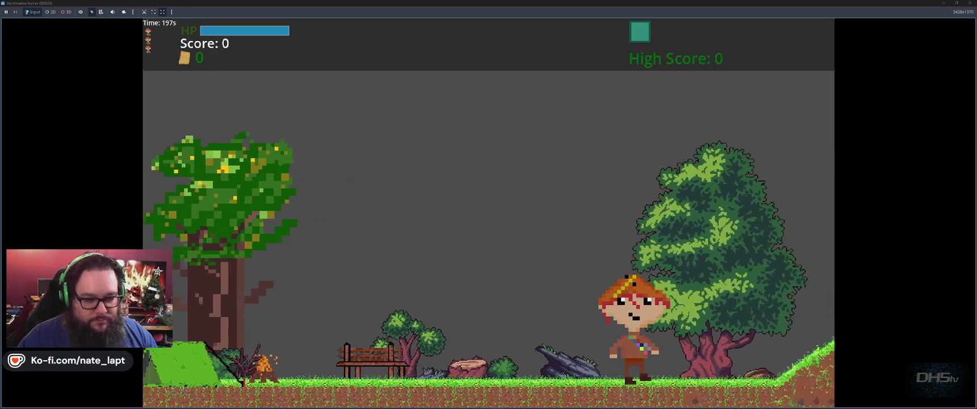
{"action": "key", "text": "Right"}
{"action": "key", "text": "space"}
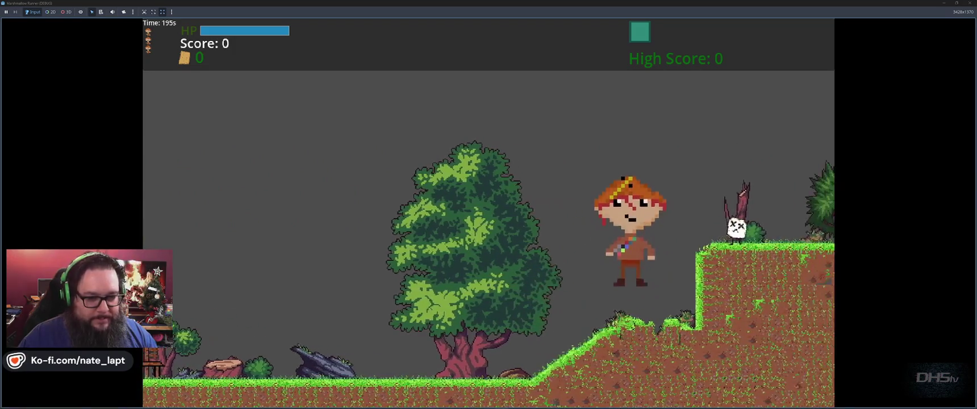
{"action": "key", "text": "Right"}
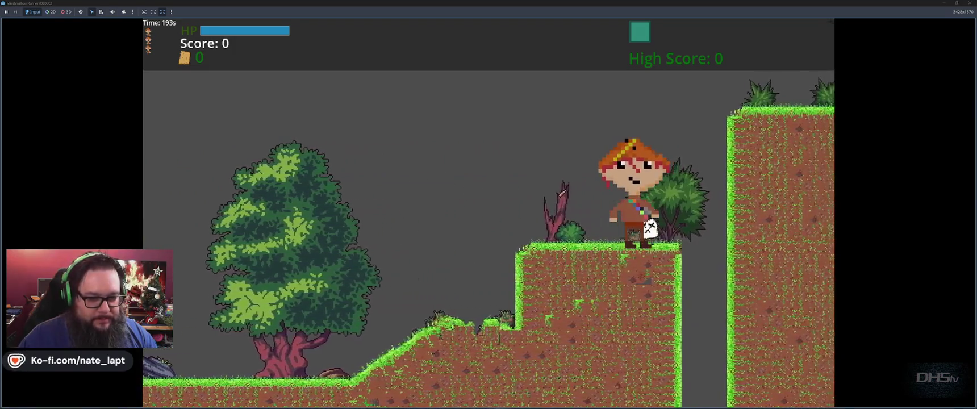
{"action": "key", "text": "Left"}
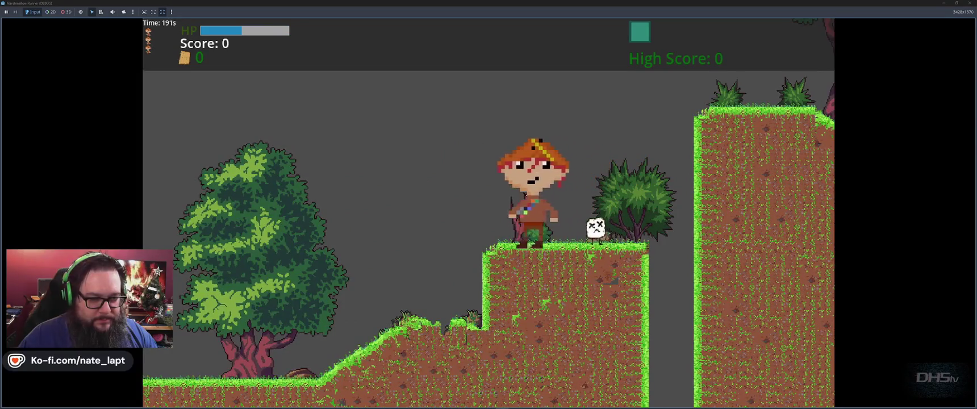
{"action": "key", "text": "Right"}
{"action": "key", "text": "Right"}
{"action": "key", "text": "space"}
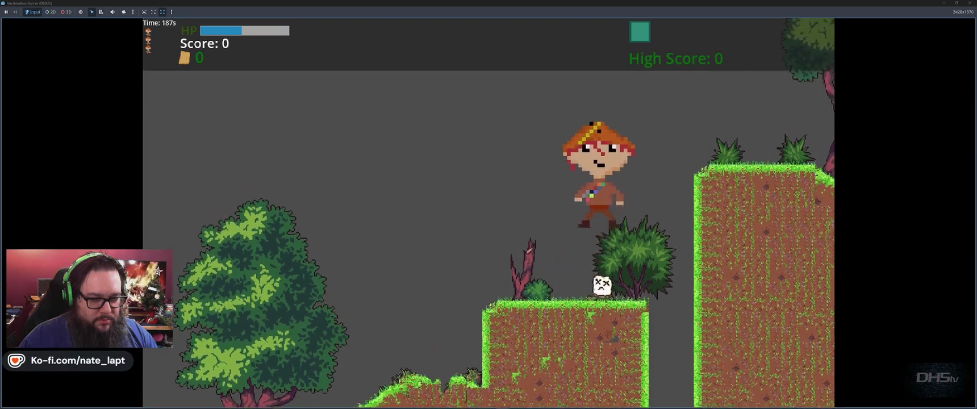
{"action": "key", "text": "F8"}
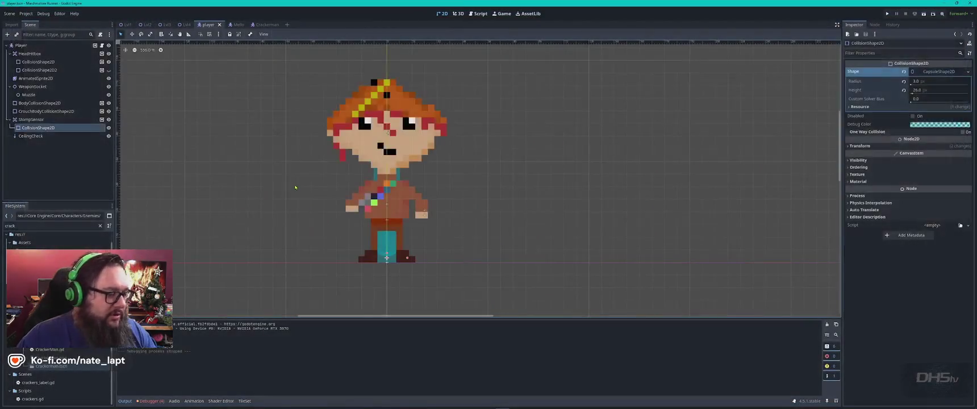
With the sprite hidden, review the signals of BodyCollisionShape2D and the Player root
{"action": "left_click", "coordinate": [109, 79]}
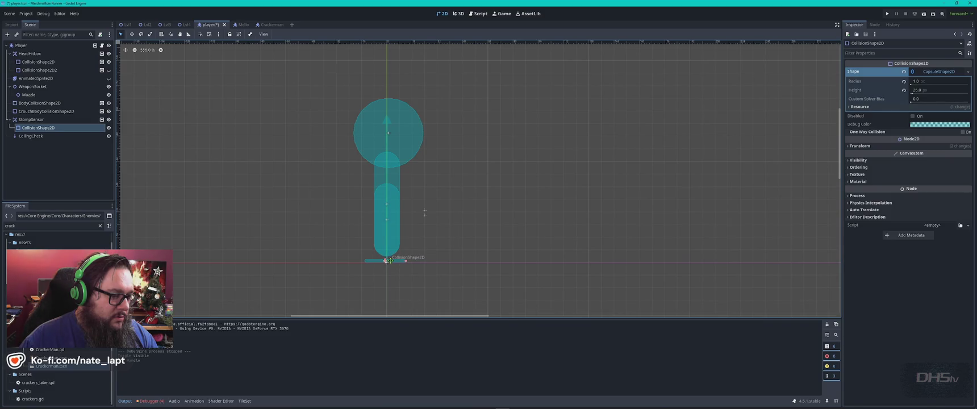
{"action": "left_click", "coordinate": [386, 180]}
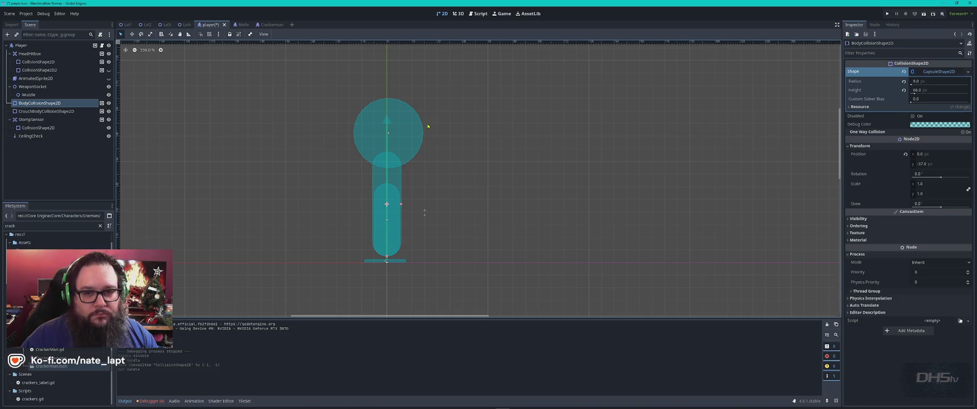
{"action": "left_click", "coordinate": [874, 25]}
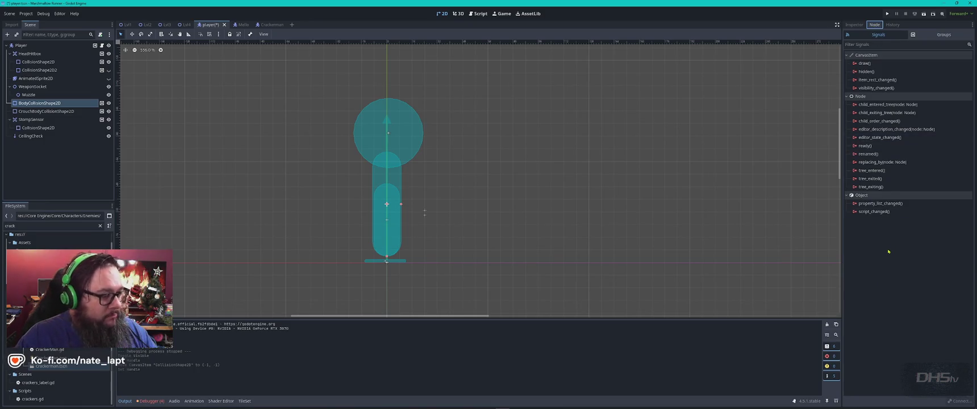
{"action": "left_click", "coordinate": [63, 47]}
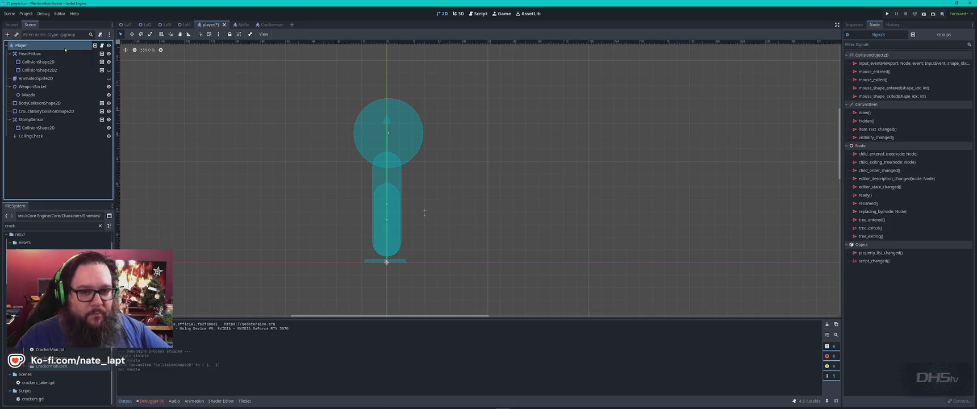
{"action": "left_click", "coordinate": [52, 111]}
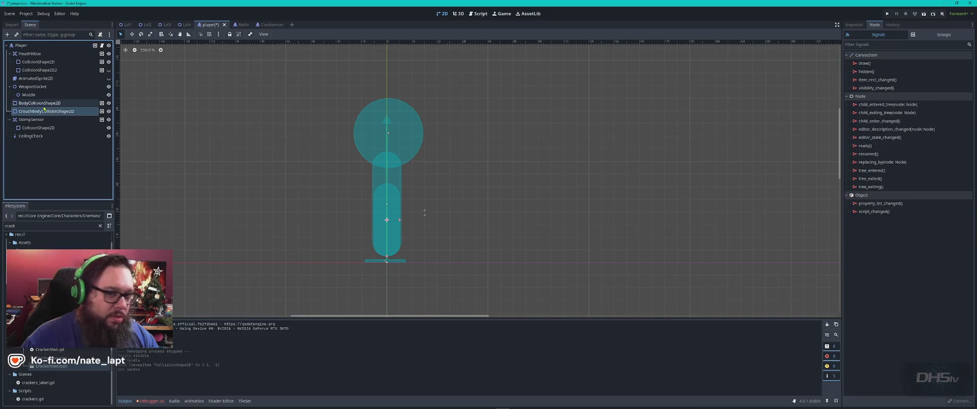
{"action": "left_click", "coordinate": [49, 104]}
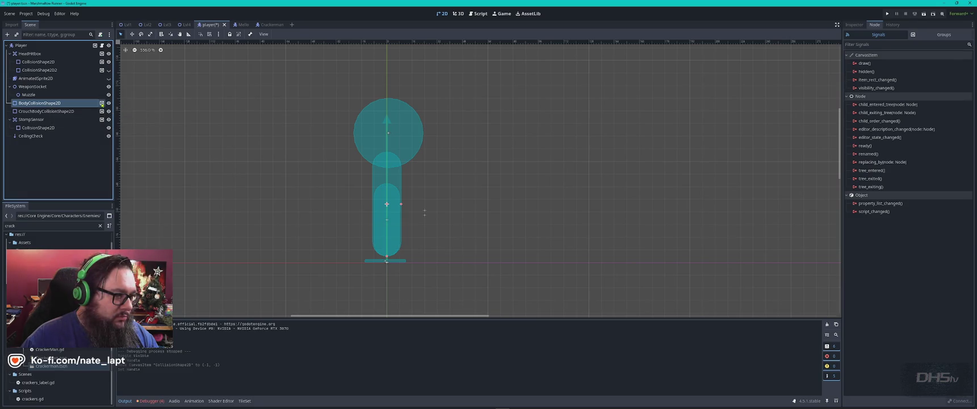
Check the group memberships of the player's collision shapes and root node
{"action": "left_click", "coordinate": [102, 103]}
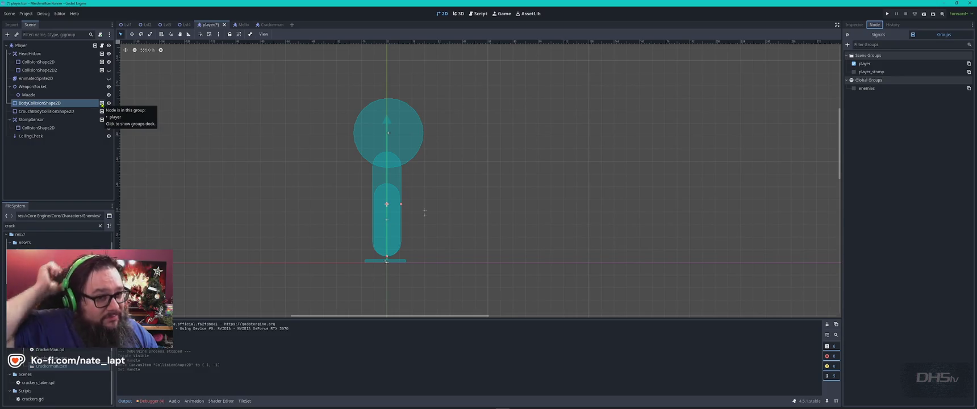
{"action": "left_click", "coordinate": [103, 112]}
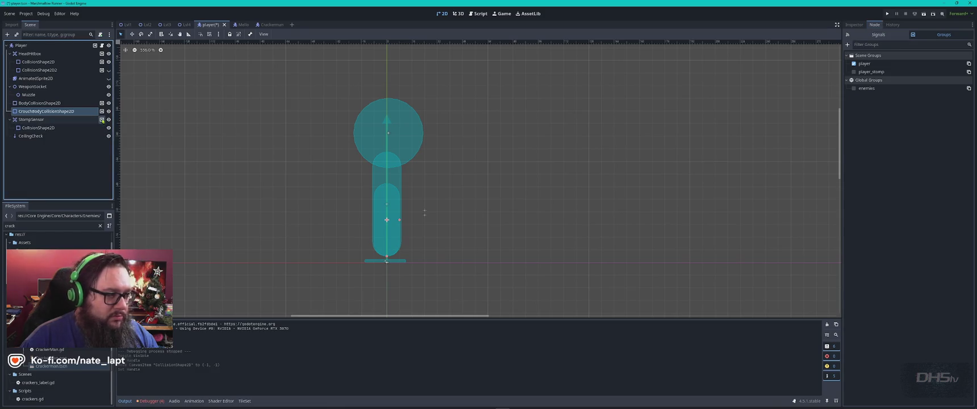
{"action": "left_click", "coordinate": [102, 120]}
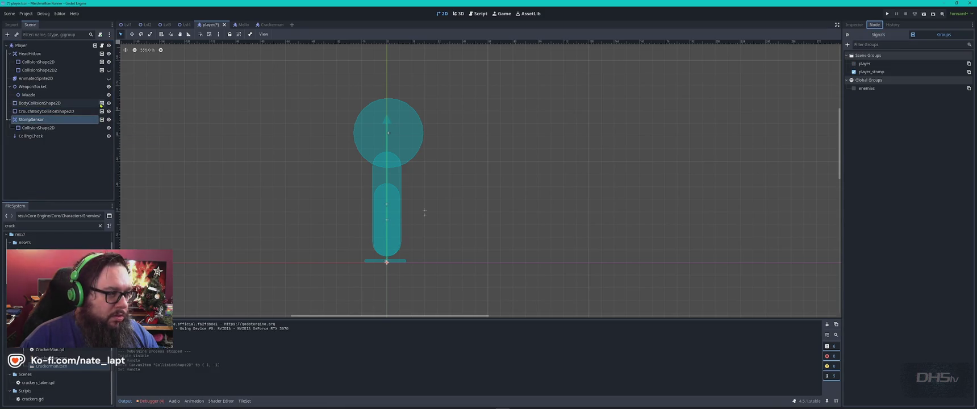
{"action": "left_click", "coordinate": [102, 102]}
{"action": "left_click", "coordinate": [102, 70]}
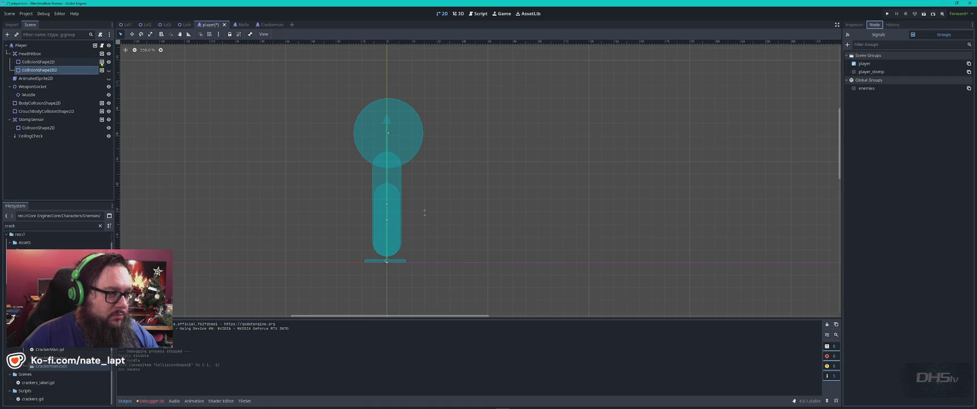
{"action": "left_click", "coordinate": [102, 62]}
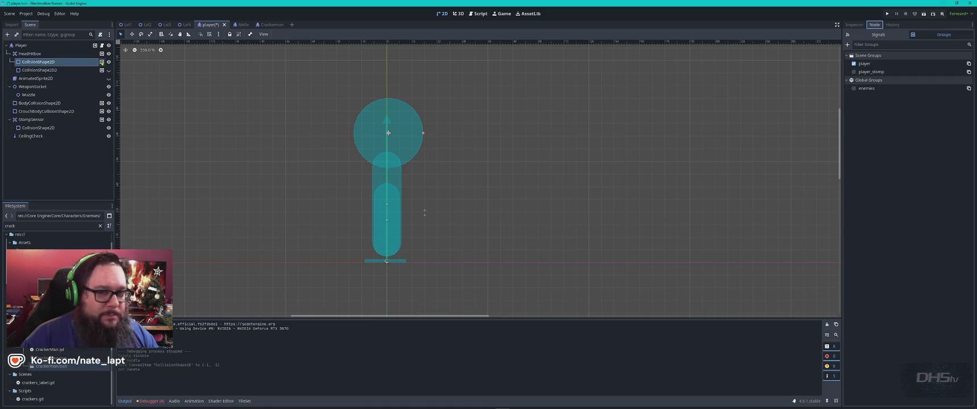
{"action": "left_click", "coordinate": [102, 71]}
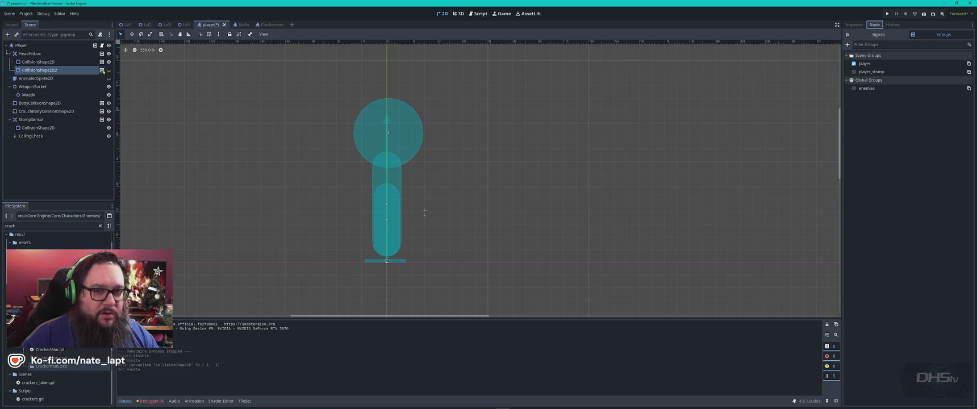
{"action": "left_click", "coordinate": [95, 47]}
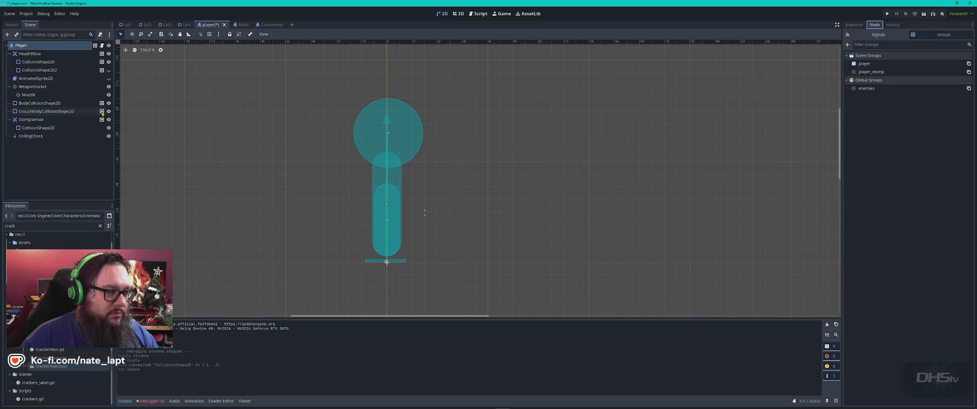
Remove the crouch, body and CollisionShape2D2 shapes from the player group, show the sprite, save, and run
{"action": "left_click", "coordinate": [102, 111]}
{"action": "left_click", "coordinate": [854, 64]}
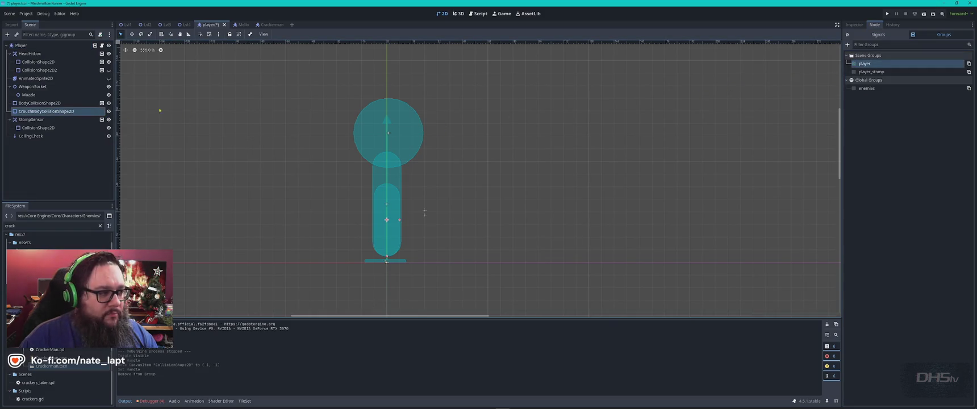
{"action": "left_click", "coordinate": [104, 103]}
{"action": "left_click", "coordinate": [854, 64]}
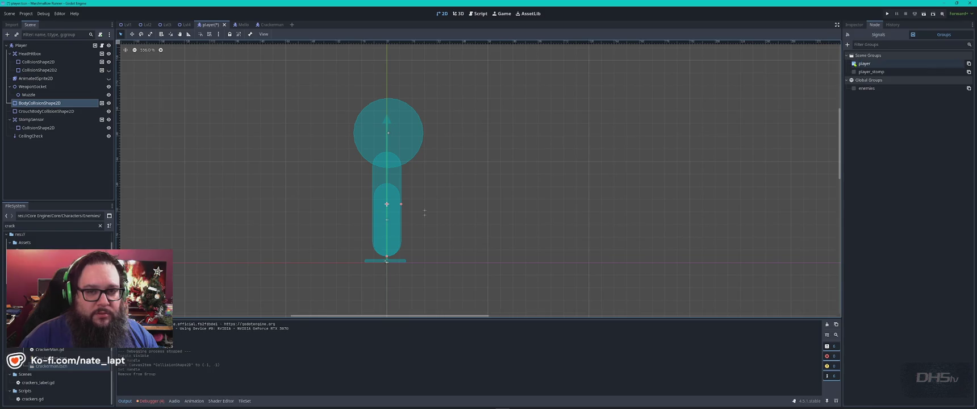
{"action": "left_click", "coordinate": [101, 70]}
{"action": "left_click", "coordinate": [854, 64]}
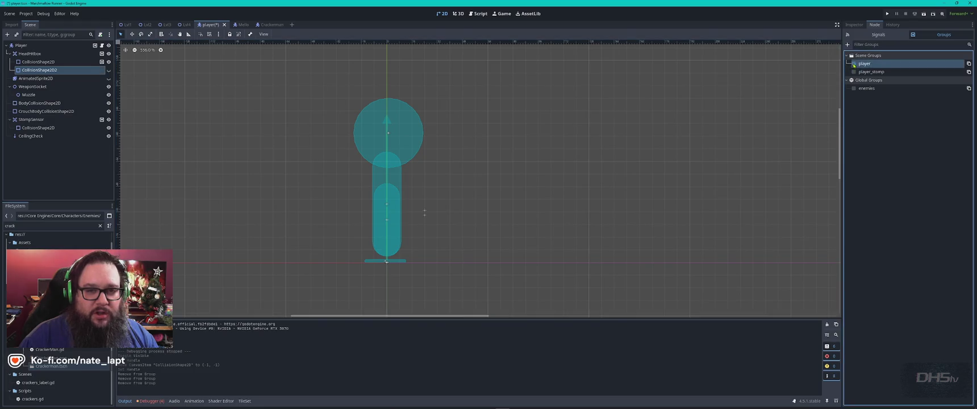
{"action": "left_click", "coordinate": [102, 120]}
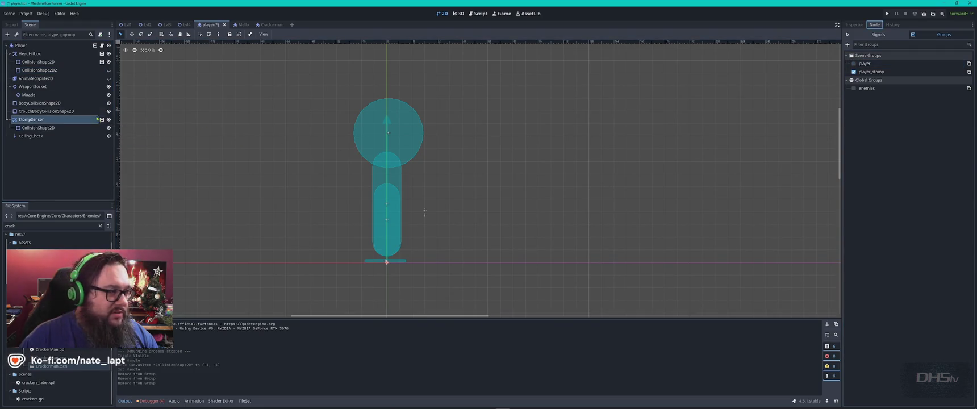
{"action": "left_click", "coordinate": [108, 78]}
{"action": "key", "text": "ctrl+s"}
{"action": "key", "text": "F5"}
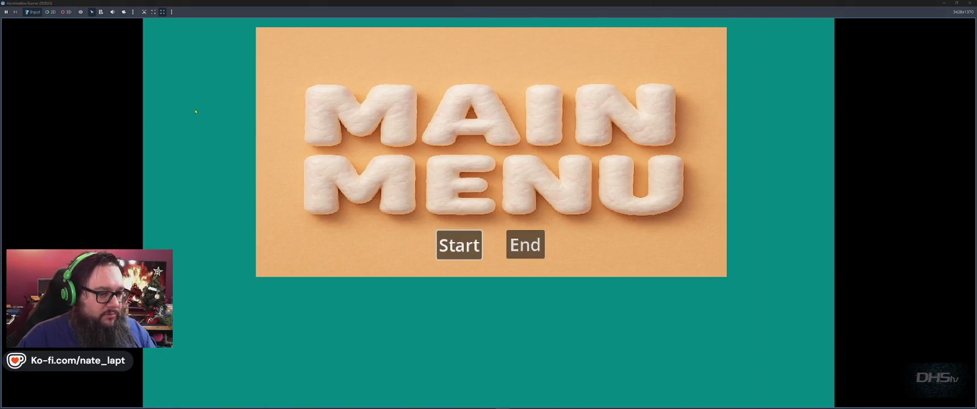
Start the game and platform right over the slope and ledges toward the marshmallow enemy
{"action": "left_click", "coordinate": [460, 245]}
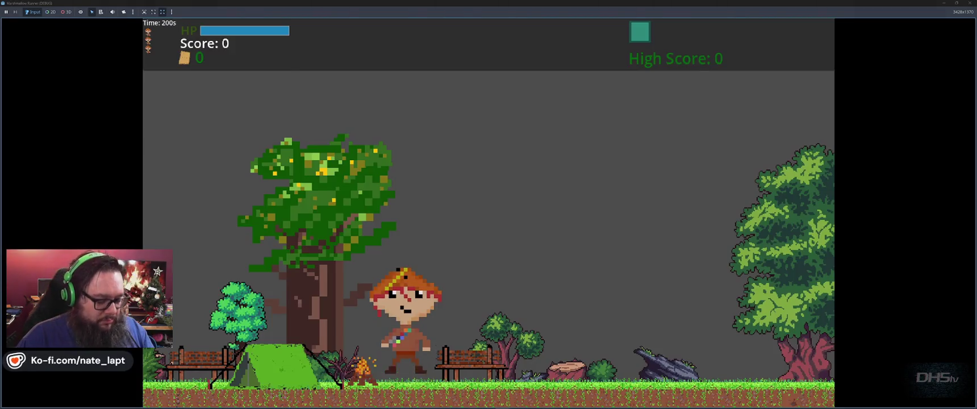
{"action": "key", "text": "Right"}
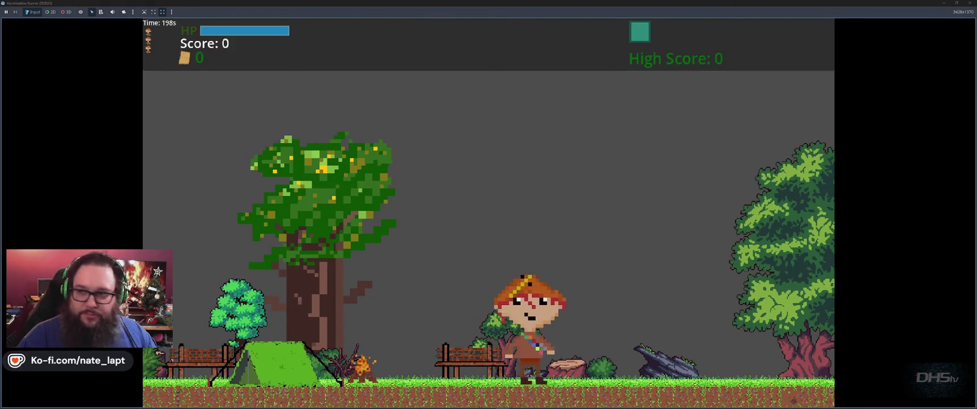
{"action": "key", "text": "Escape"}
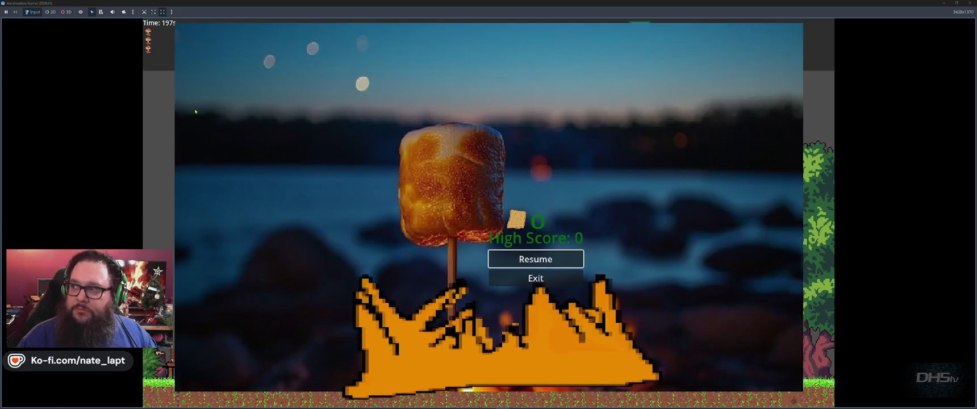
{"action": "key", "text": "Escape"}
{"action": "key", "text": "Right"}
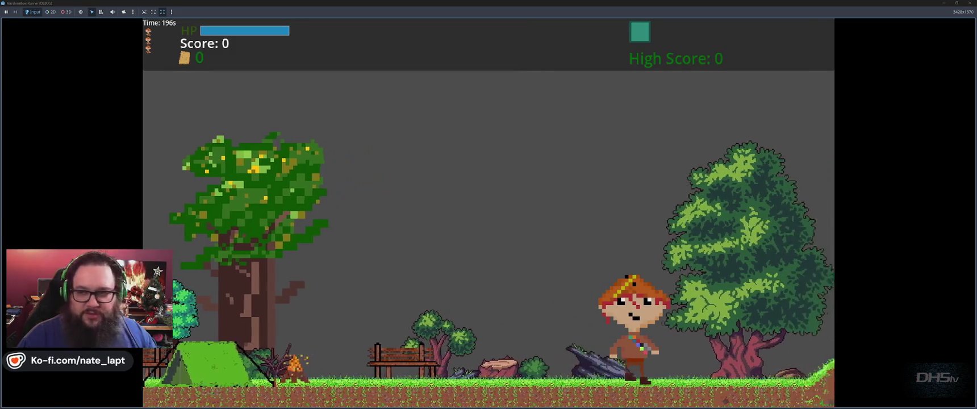
{"action": "key", "text": "Right"}
{"action": "key", "text": "space"}
{"action": "key", "text": "Right"}
{"action": "key", "text": "space"}
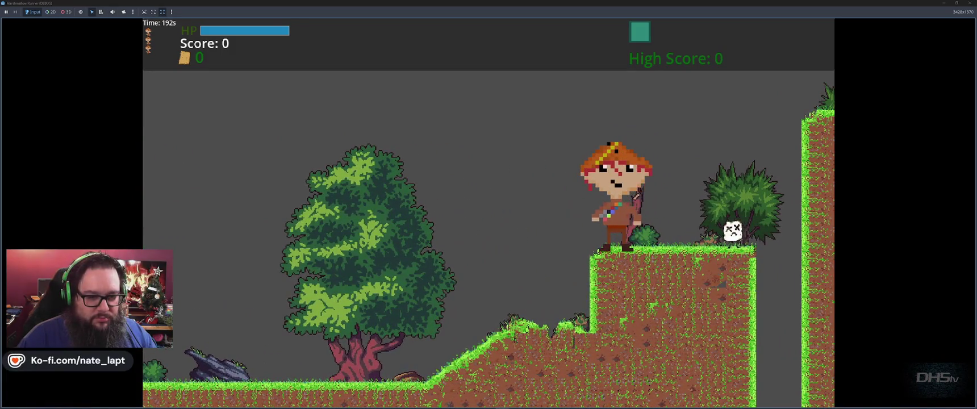
{"action": "key", "text": "Right"}
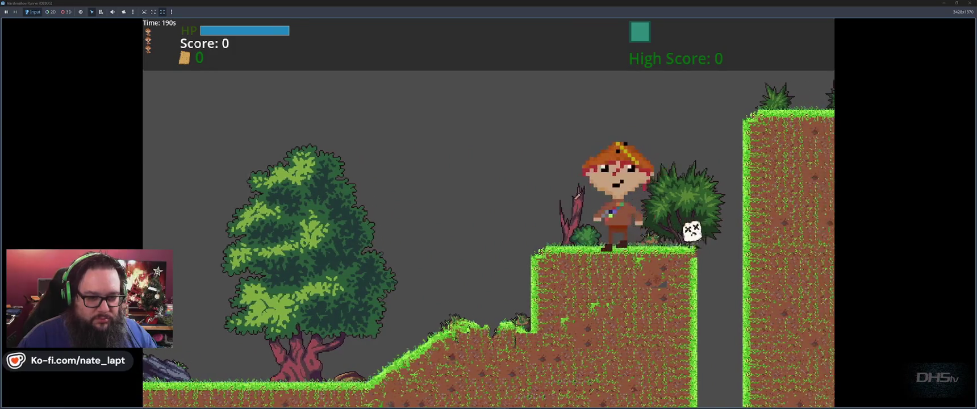
{"action": "key", "text": "Left"}
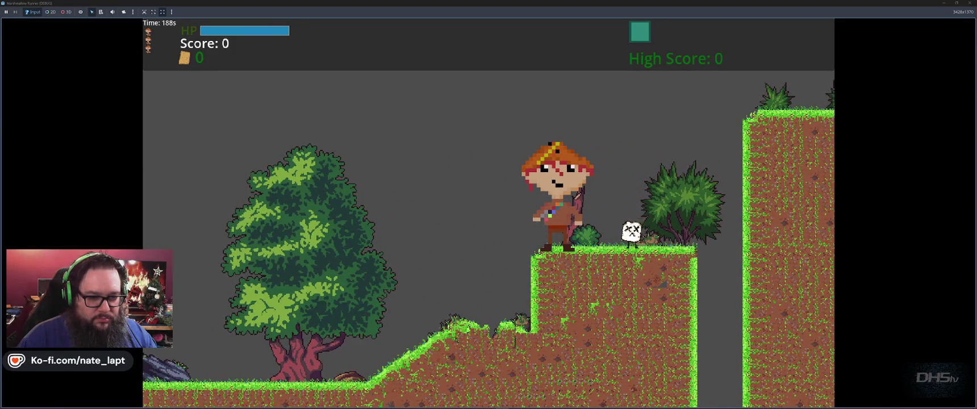
{"action": "key", "text": "space"}
{"action": "key", "text": "Right"}
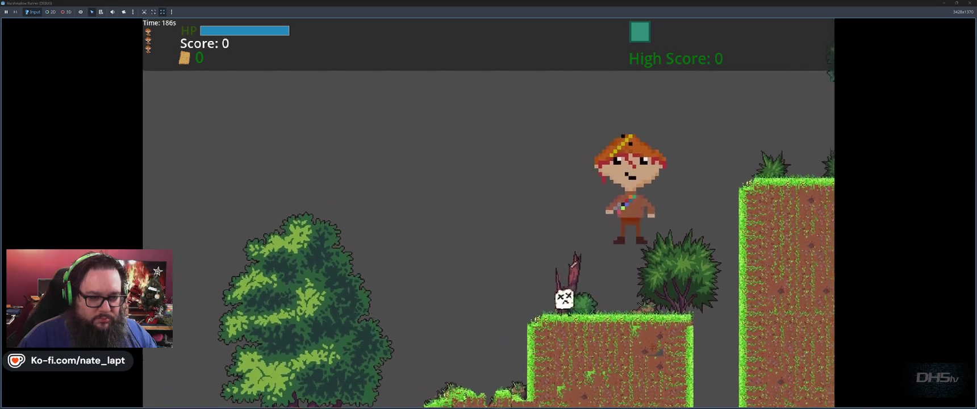
{"action": "key", "text": "space"}
{"action": "key", "text": "Left"}
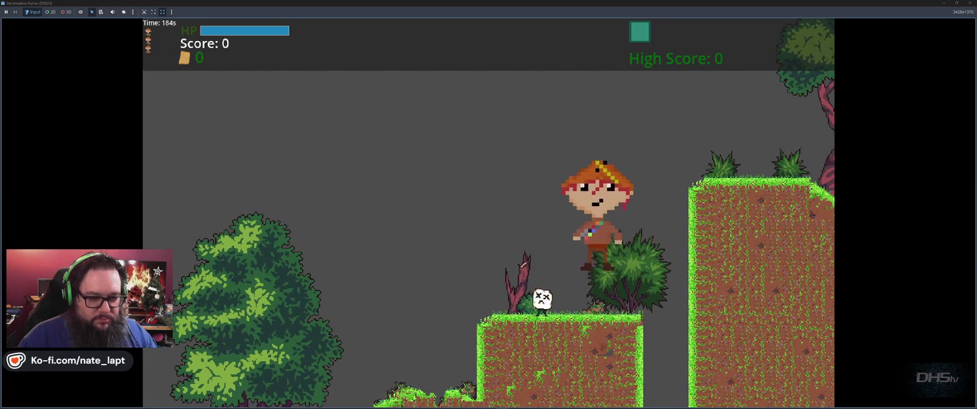
Walk into the marshmallow enemy repeatedly until the player's HP runs out and the level restarts
{"action": "key", "text": "Right"}
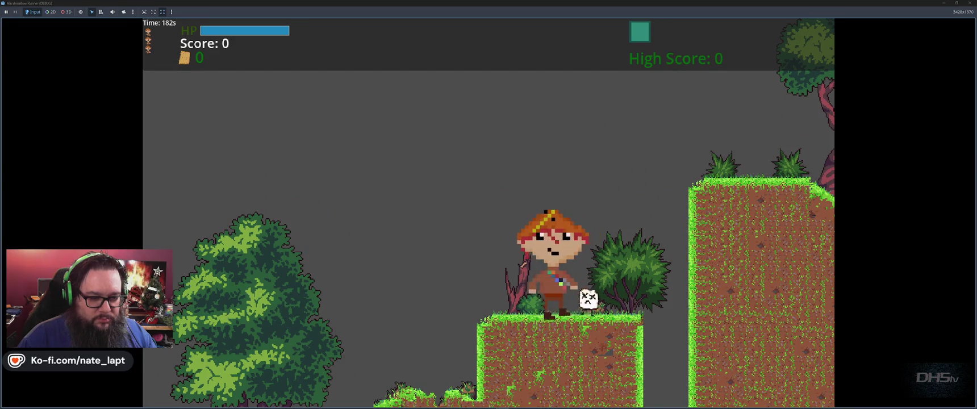
{"action": "key", "text": "Right"}
{"action": "key", "text": "space"}
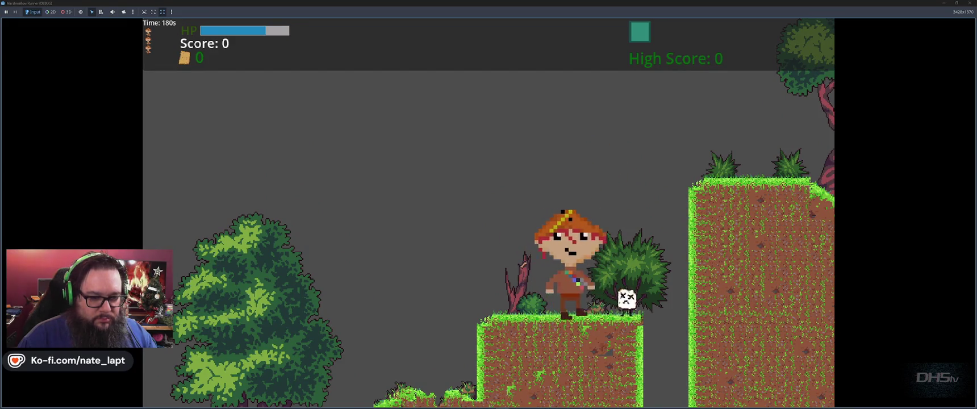
{"action": "key", "text": "Right"}
{"action": "key", "text": "Left"}
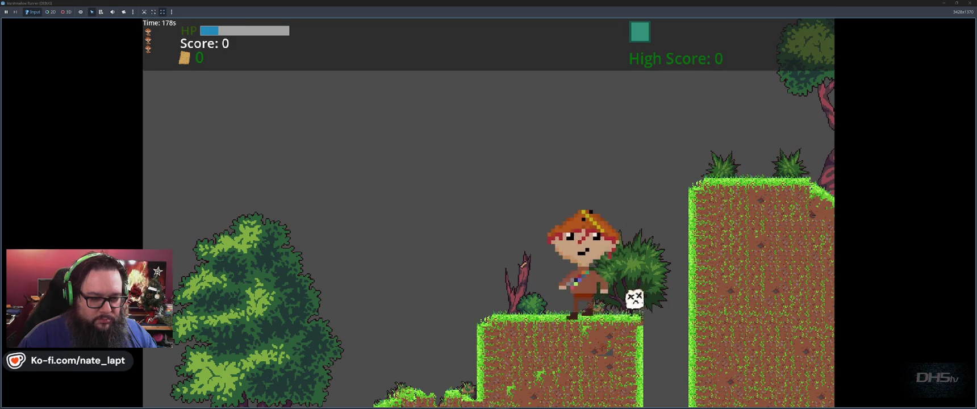
{"action": "key", "text": "Right"}
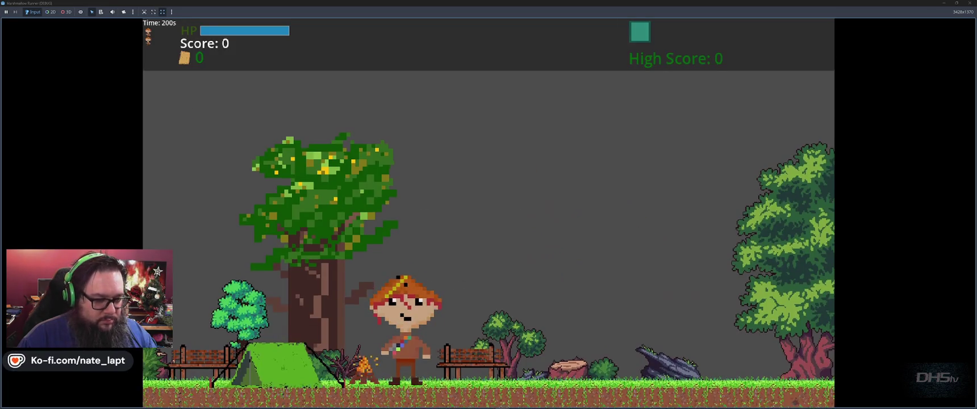
{"action": "key", "text": "Right"}
Stop the game, hide the character sprite, and resize the body collision capsule
{"action": "key", "text": "F8"}
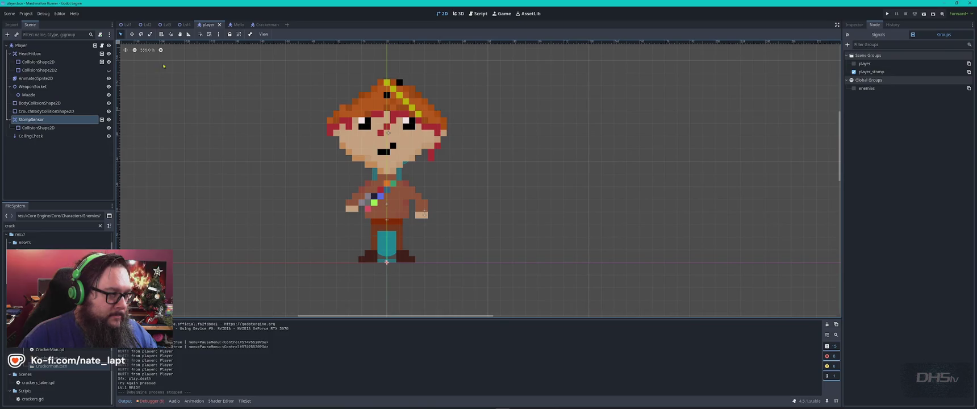
{"action": "left_click", "coordinate": [60, 62]}
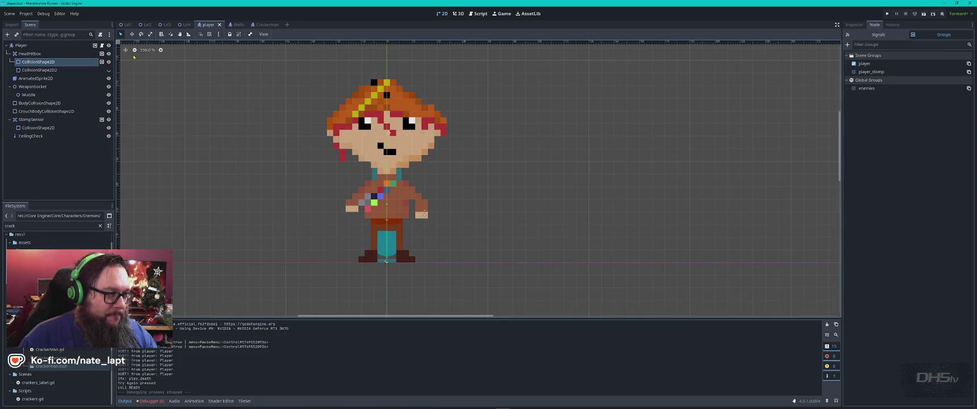
{"action": "left_click", "coordinate": [108, 78]}
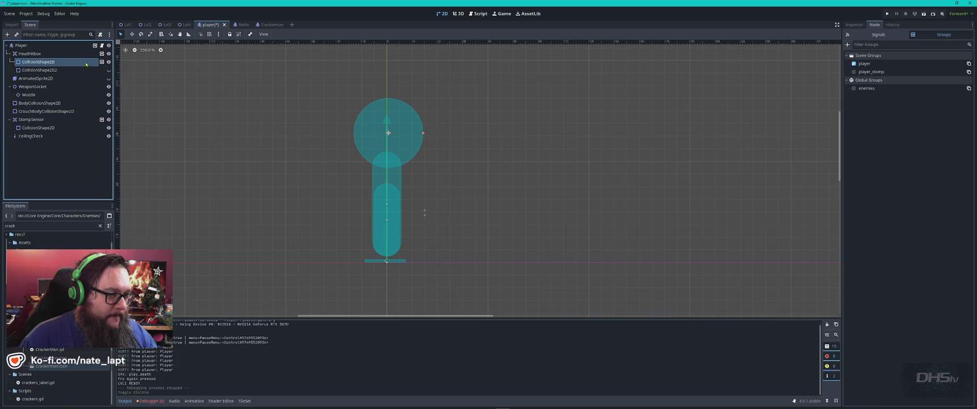
{"action": "double_click", "coordinate": [86, 63]}
{"action": "left_click", "coordinate": [57, 103]}
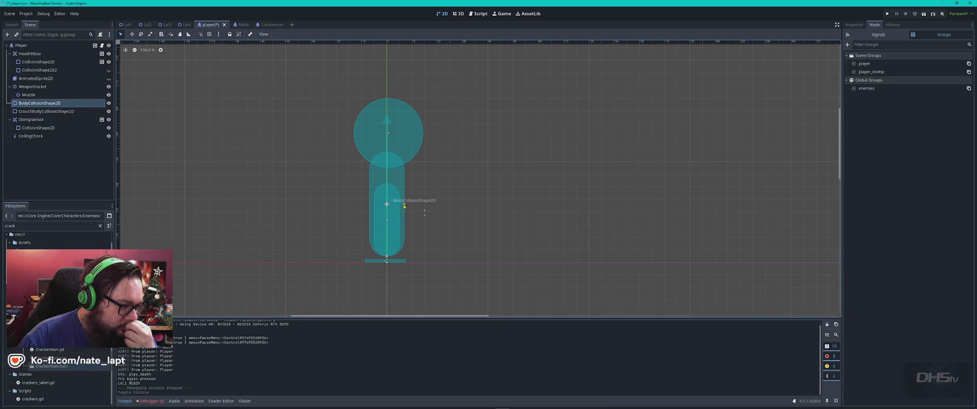
{"action": "left_click", "coordinate": [406, 206]}
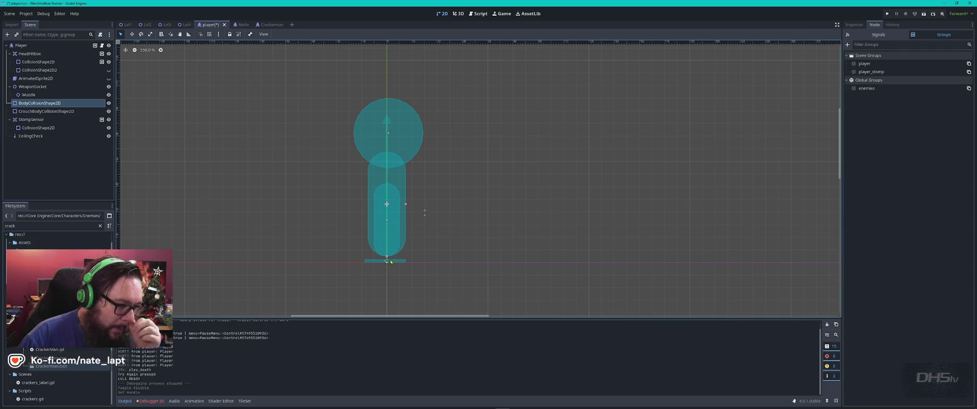
{"action": "left_click", "coordinate": [386, 260]}
Resize the crouch collision shape, show the sprite again, and launch another play test
{"action": "left_click", "coordinate": [45, 112]}
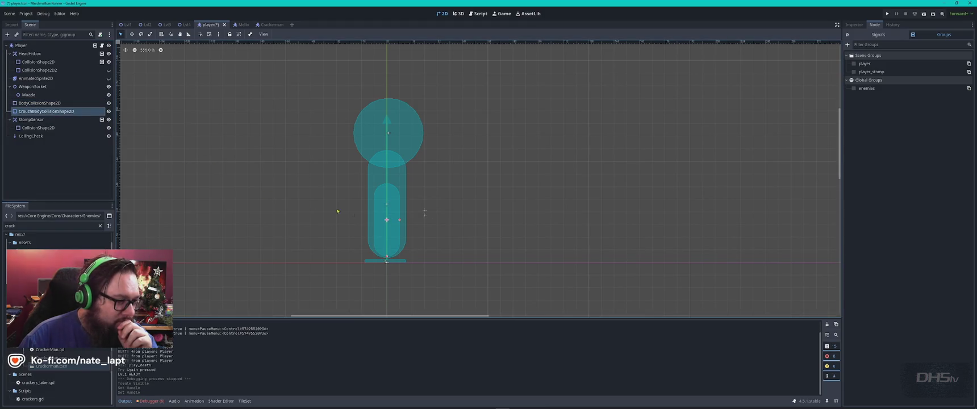
{"action": "left_click", "coordinate": [404, 222]}
{"action": "left_click", "coordinate": [468, 252]}
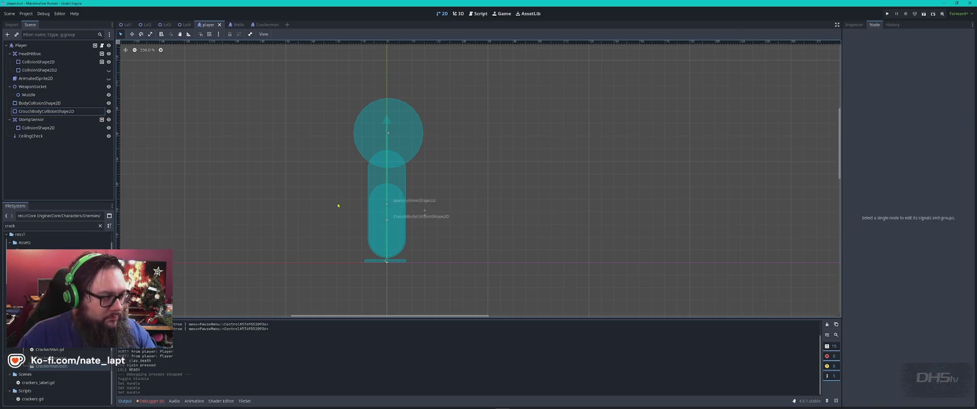
{"action": "left_click", "coordinate": [109, 78]}
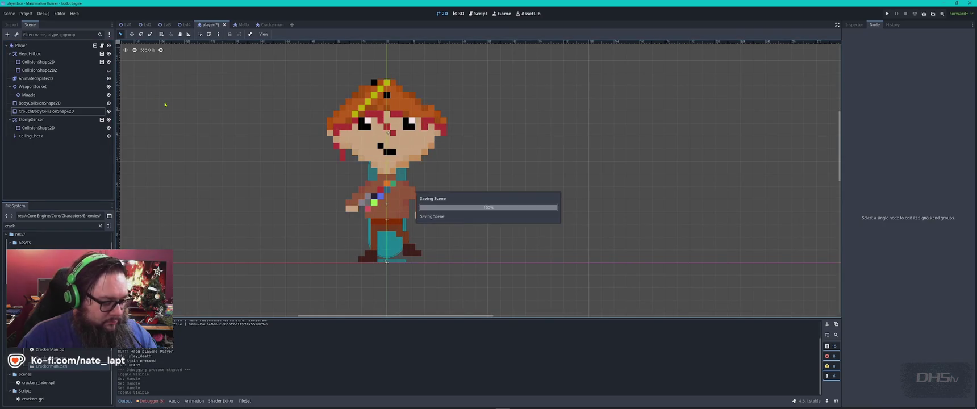
{"action": "key", "text": "F5"}
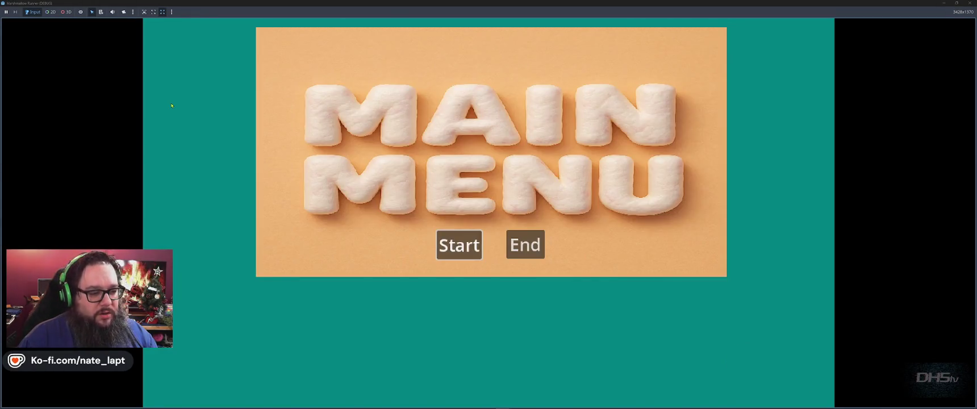
{"action": "left_click", "coordinate": [459, 244]}
{"action": "key", "text": "Right"}
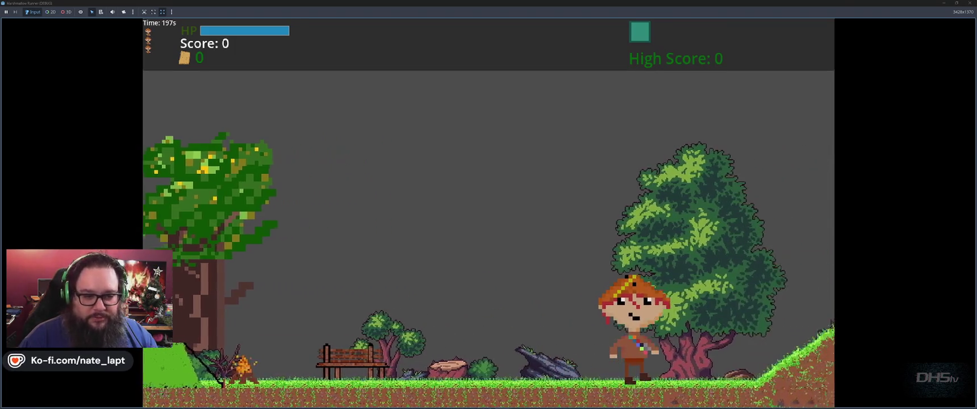
{"action": "key", "text": "space"}
{"action": "key", "text": "space"}
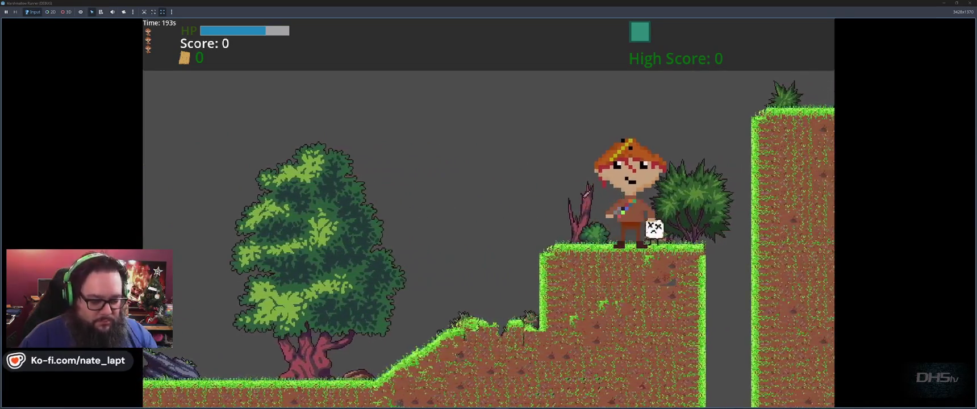
{"action": "key", "text": "F8"}
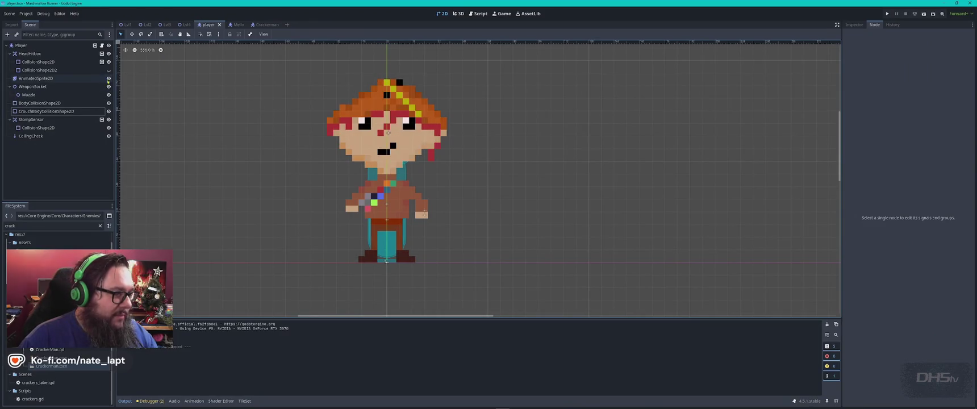
{"action": "left_click", "coordinate": [108, 79]}
Change the body collision shape from a capsule to a new RectangleShape2D
{"action": "left_click", "coordinate": [380, 180]}
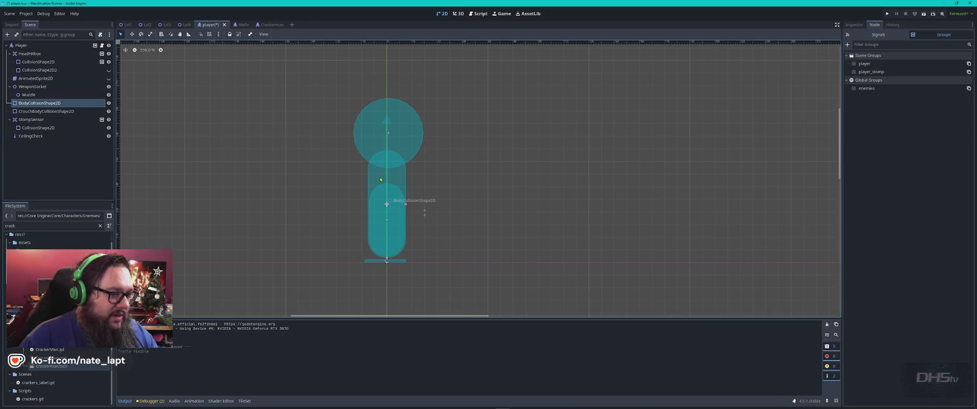
{"action": "left_click_drag", "start_coordinate": [406, 206], "coordinate": [417, 206]}
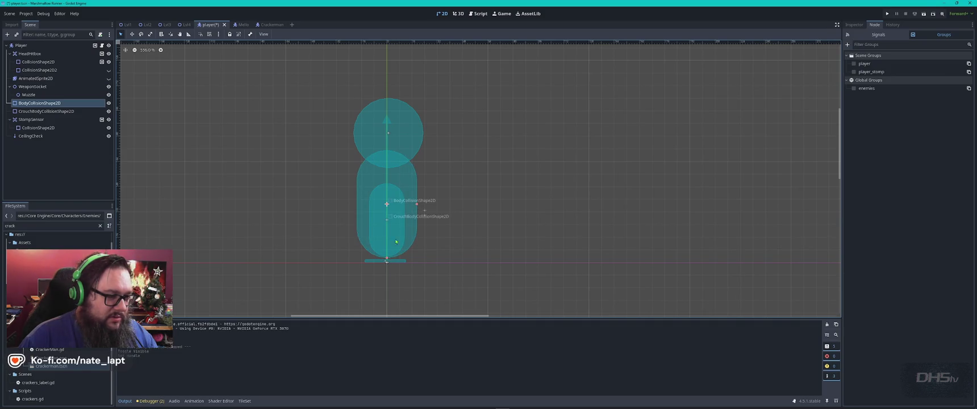
{"action": "left_click", "coordinate": [854, 25]}
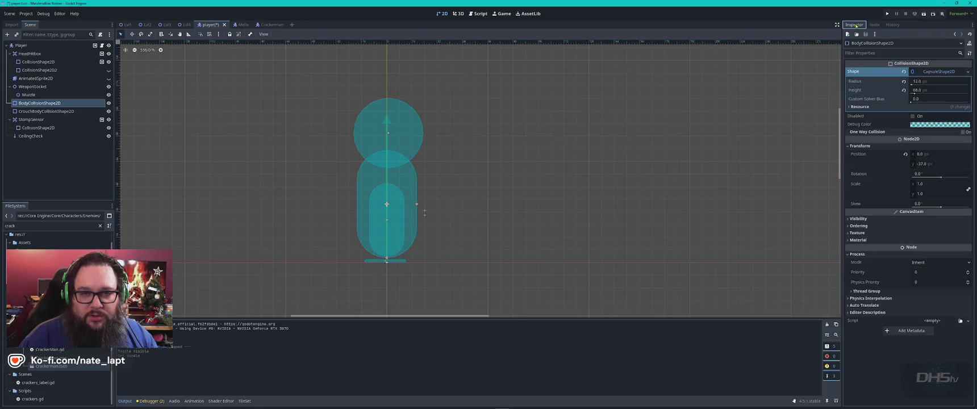
{"action": "left_click", "coordinate": [940, 73]}
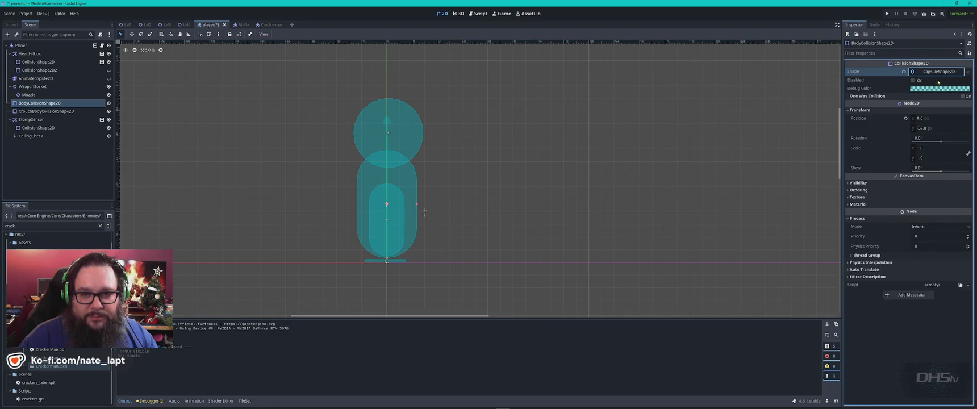
{"action": "left_click", "coordinate": [968, 74]}
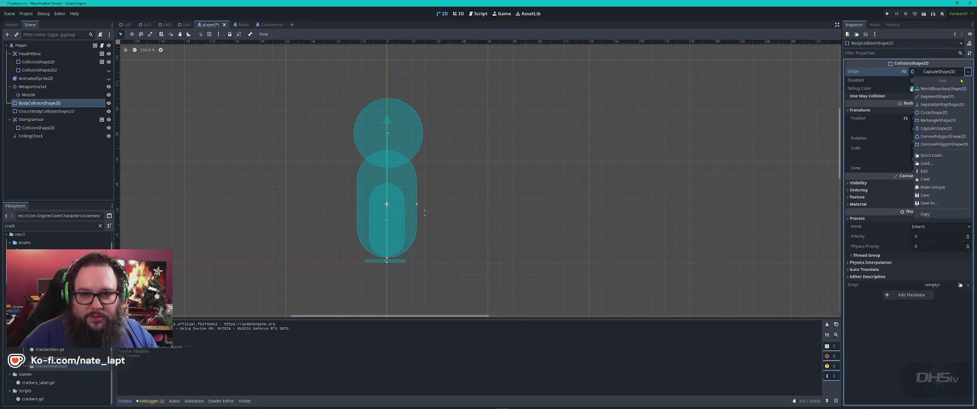
{"action": "left_click", "coordinate": [937, 121]}
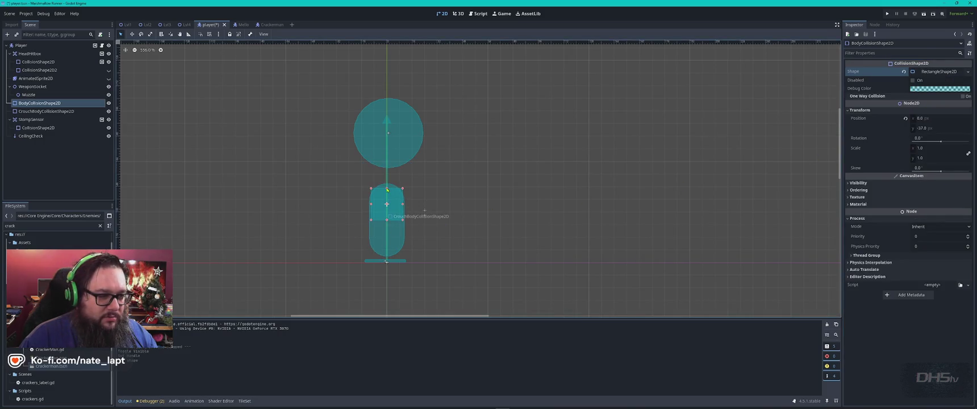
Stretch the rectangle to cover the player's whole body, head to feet, and save the scene
{"action": "left_click_drag", "start_coordinate": [387, 189], "coordinate": [387, 173]}
{"action": "left_click_drag", "start_coordinate": [387, 221], "coordinate": [390, 261]}
{"action": "left_click_drag", "start_coordinate": [403, 215], "coordinate": [407, 216]}
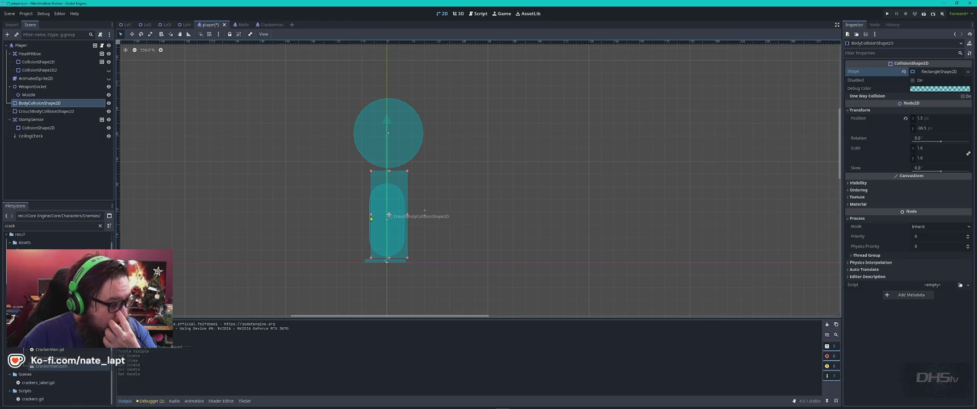
{"action": "left_click_drag", "start_coordinate": [371, 216], "coordinate": [367, 216]}
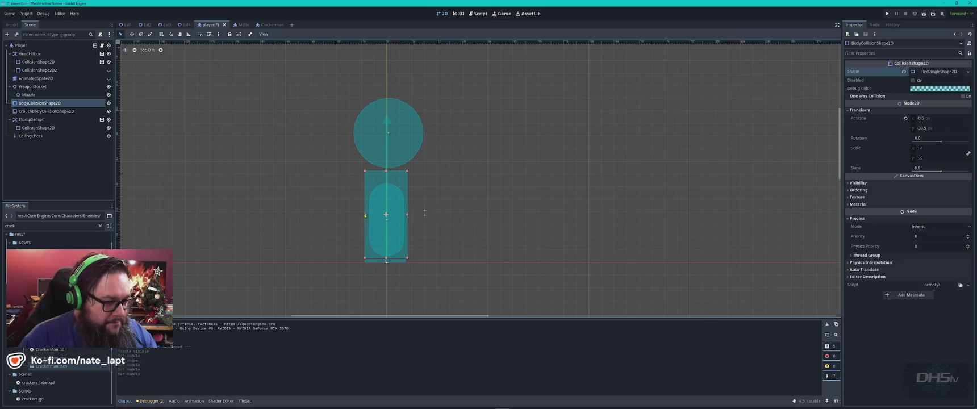
{"action": "left_click", "coordinate": [465, 251]}
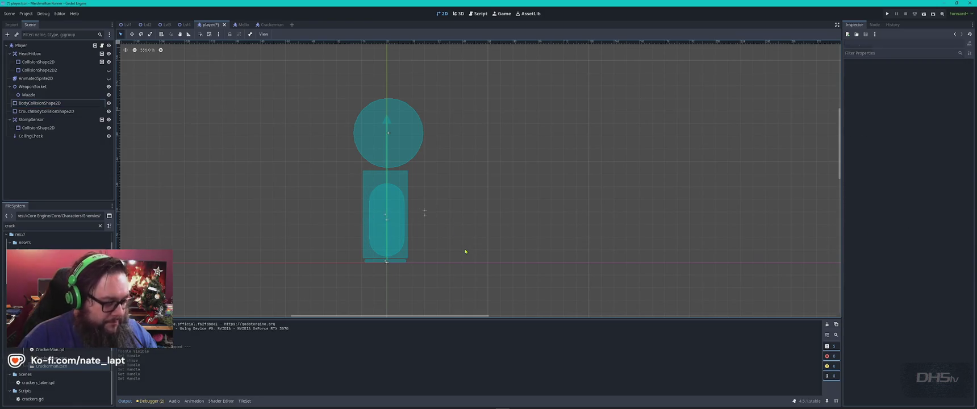
{"action": "key", "text": "ctrl+s"}
{"action": "key", "text": "F5"}
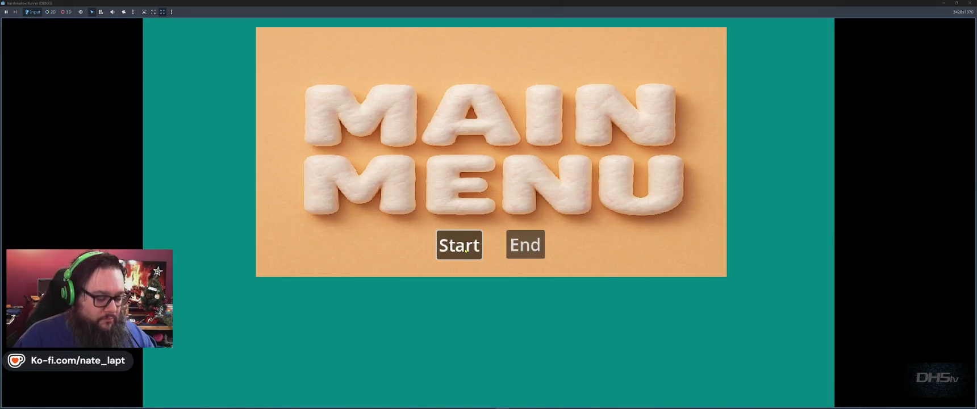
{"action": "left_click", "coordinate": [460, 245]}
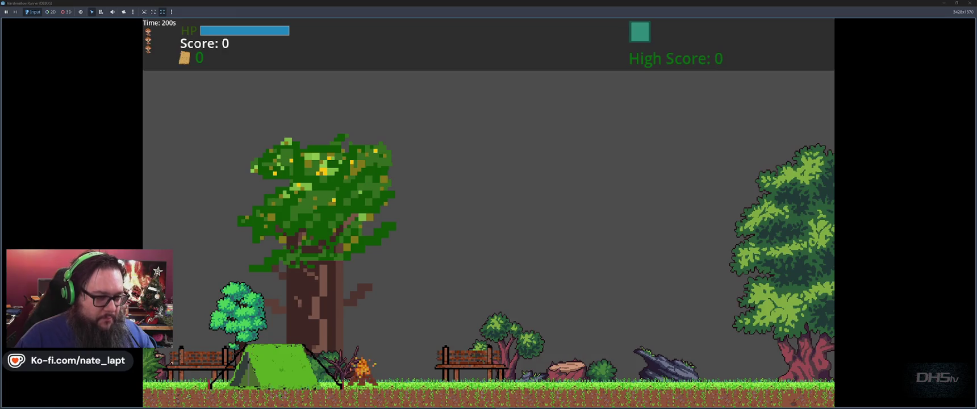
{"action": "key", "text": "F8"}
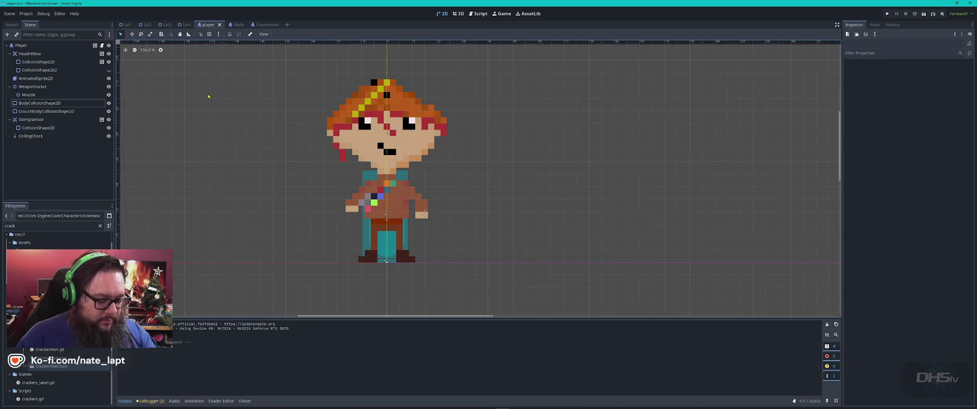
{"action": "key", "text": "F5"}
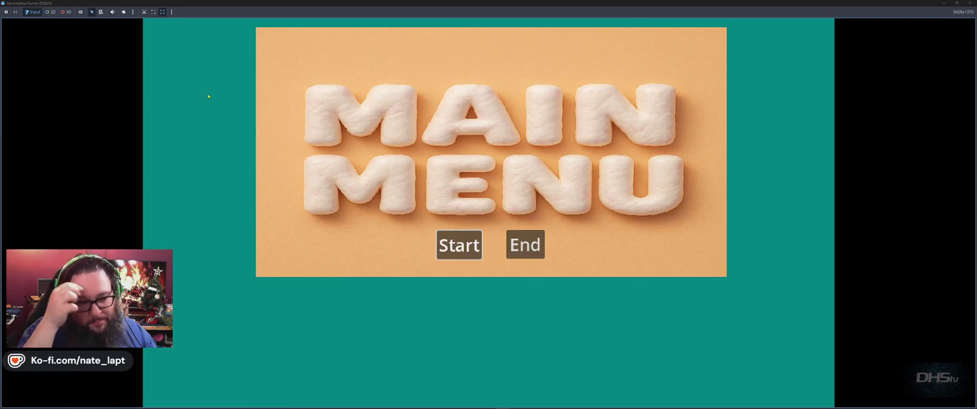
{"action": "key", "text": "Return"}
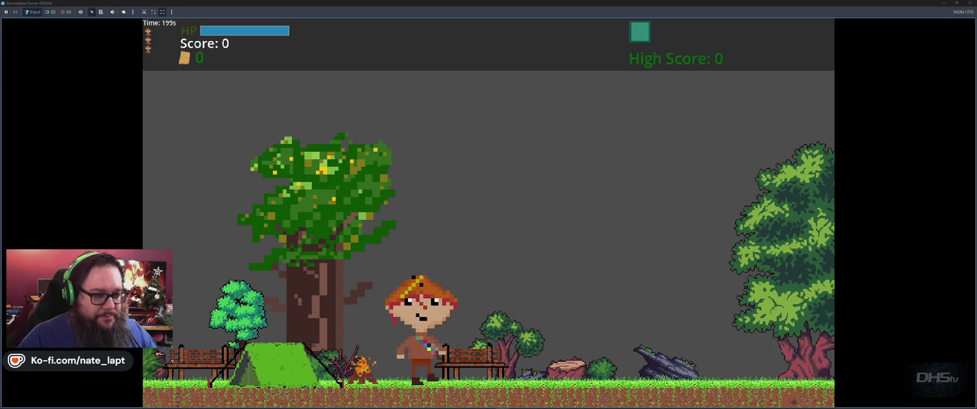
{"action": "key", "text": "Right"}
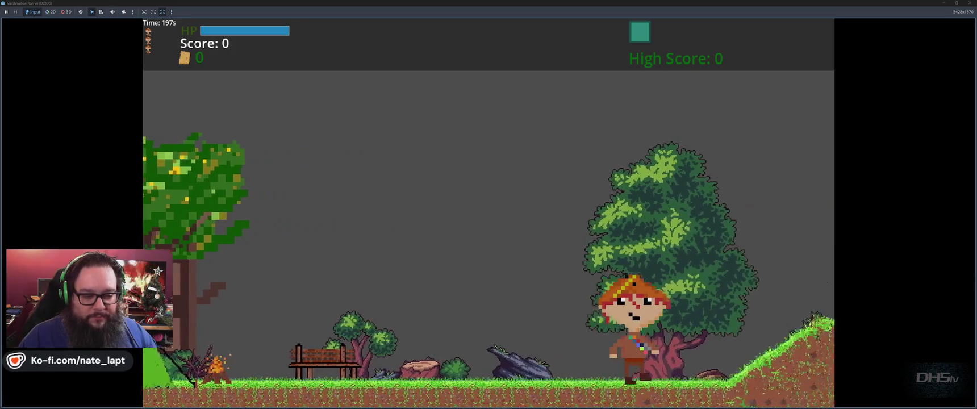
{"action": "key", "text": "space"}
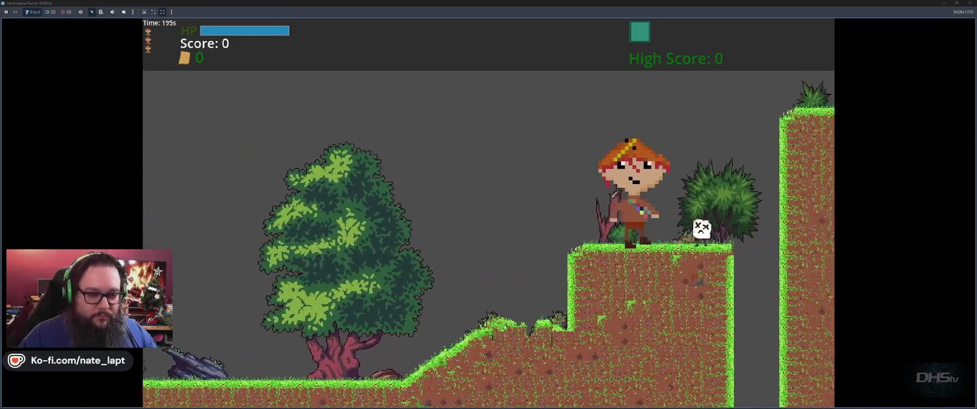
{"action": "key", "text": "Left"}
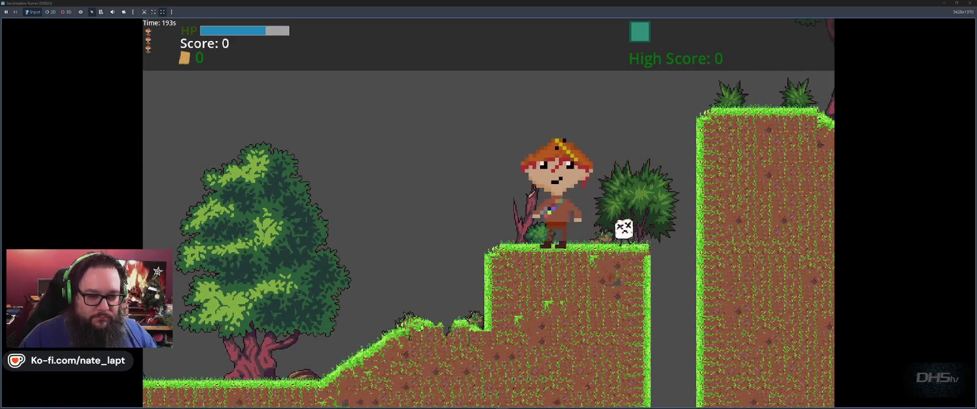
{"action": "key", "text": "Right"}
{"action": "key", "text": "space"}
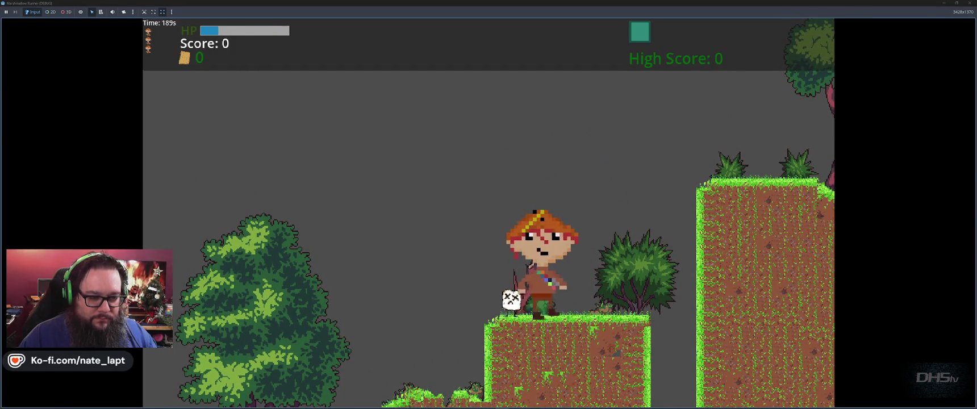
{"action": "key", "text": "Right"}
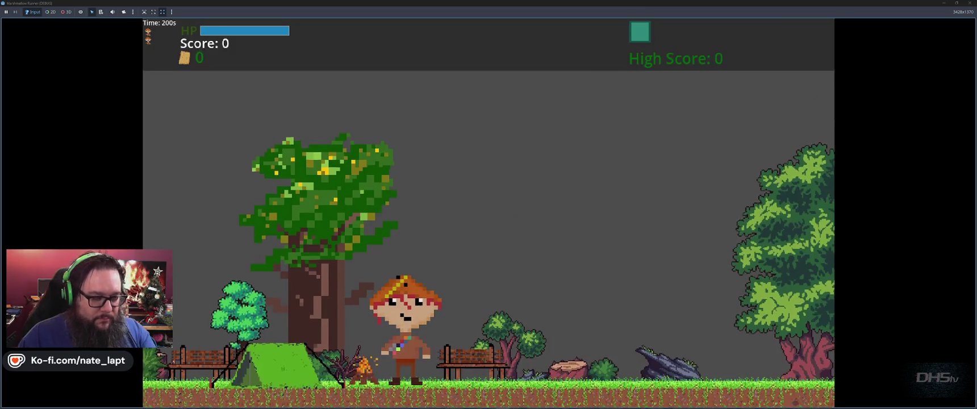
{"action": "key", "text": "F8"}
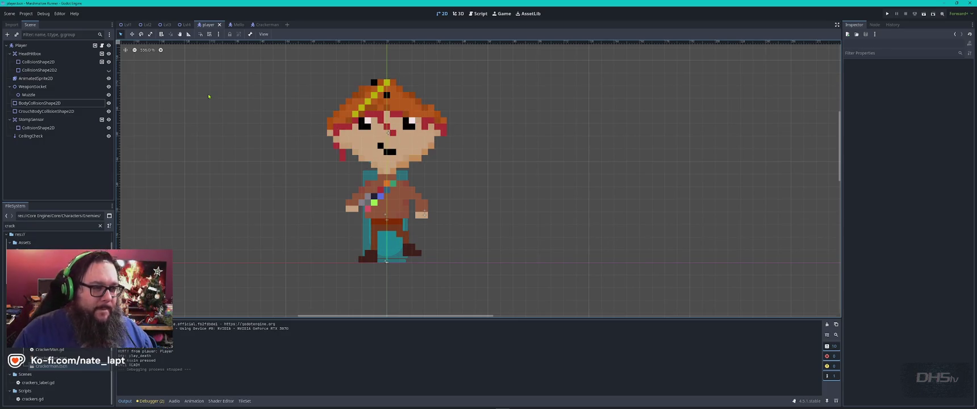
{"action": "key", "text": "alt+Tab"}
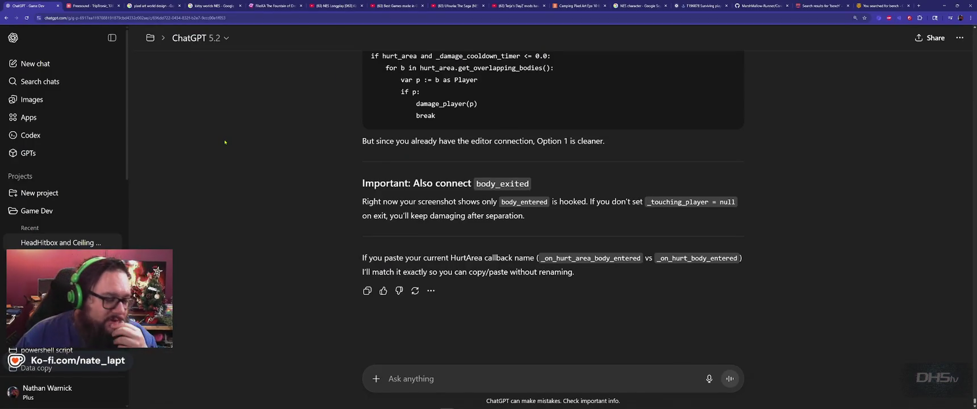
Tell ChatGPT that damage still only occurs when the enemy moves toward the player
{"action": "type", "text": "sti"}
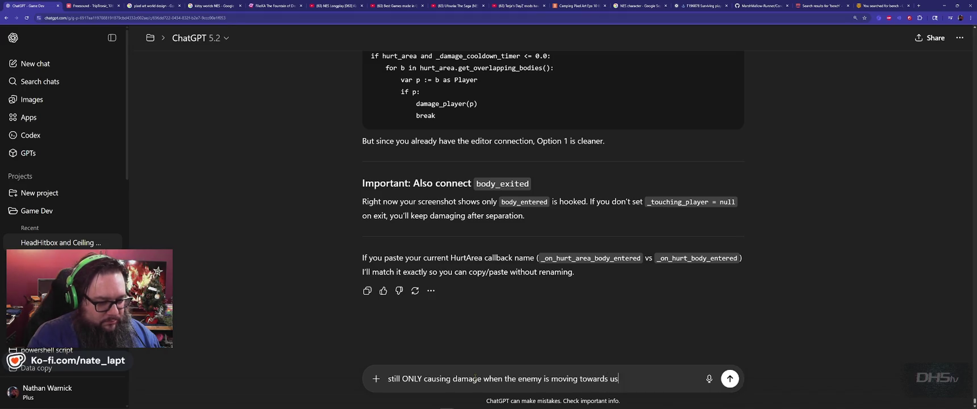
{"action": "key", "text": "Return"}
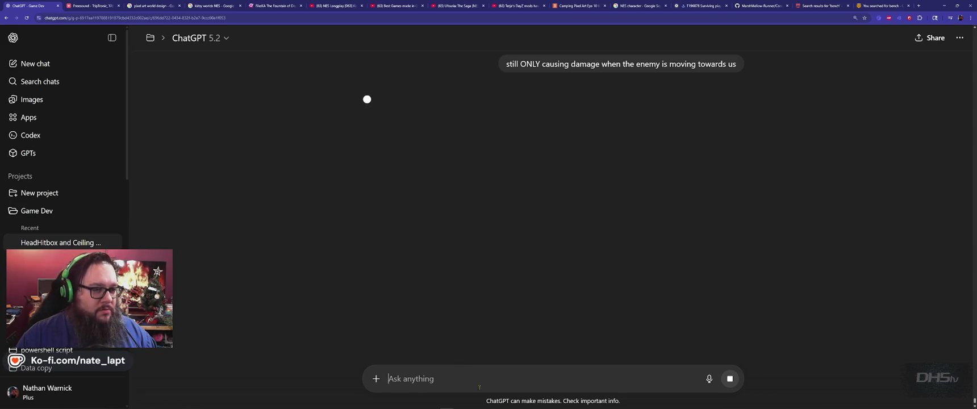
{"action": "key", "text": "alt+Tab"}
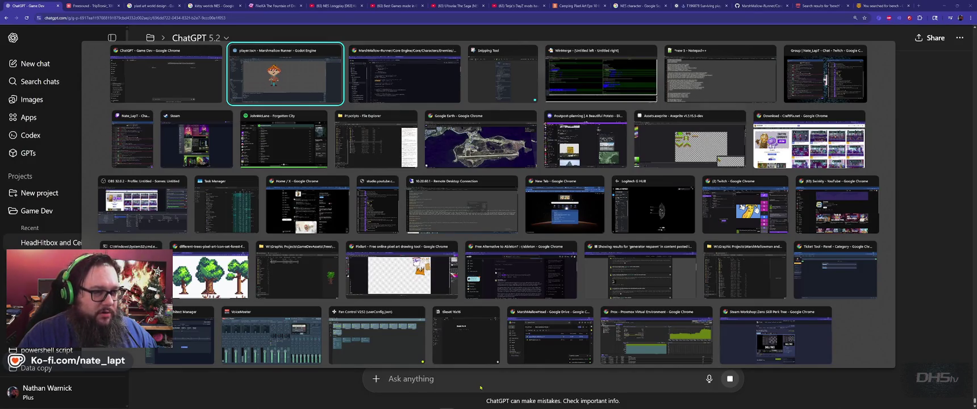
{"action": "key", "text": "Down"}
{"action": "key", "text": "Left"}
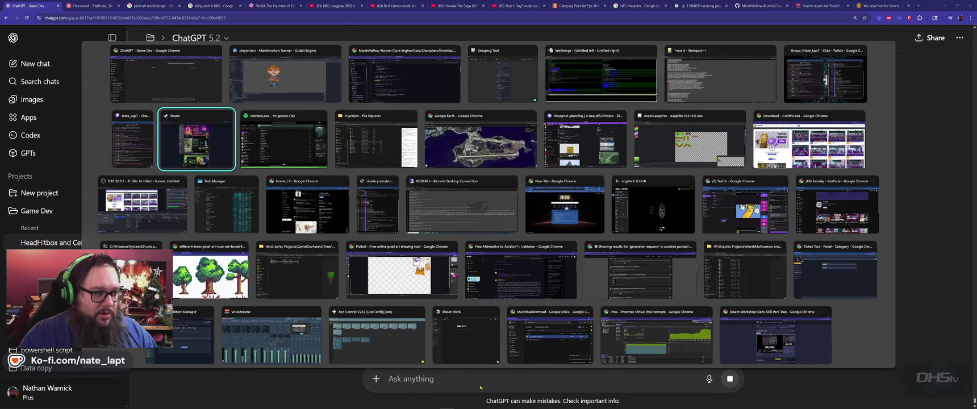
{"action": "key", "text": "Right"}
{"action": "key", "text": "Right"}
{"action": "key", "text": "Right"}
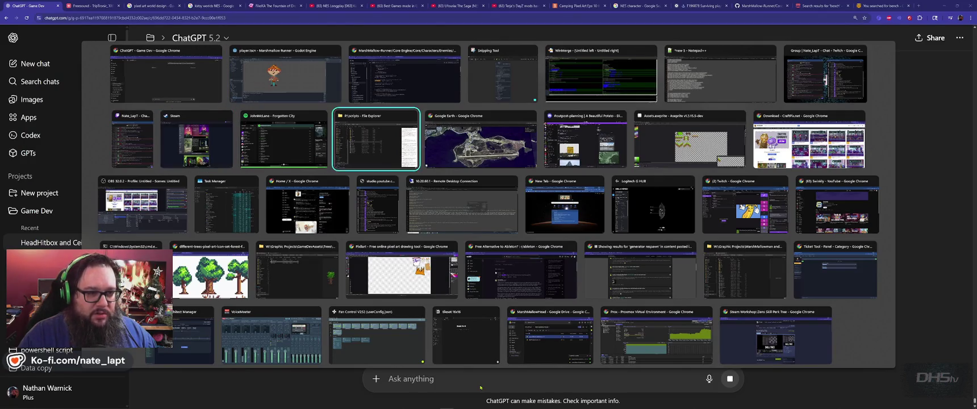
{"action": "key", "text": "Escape"}
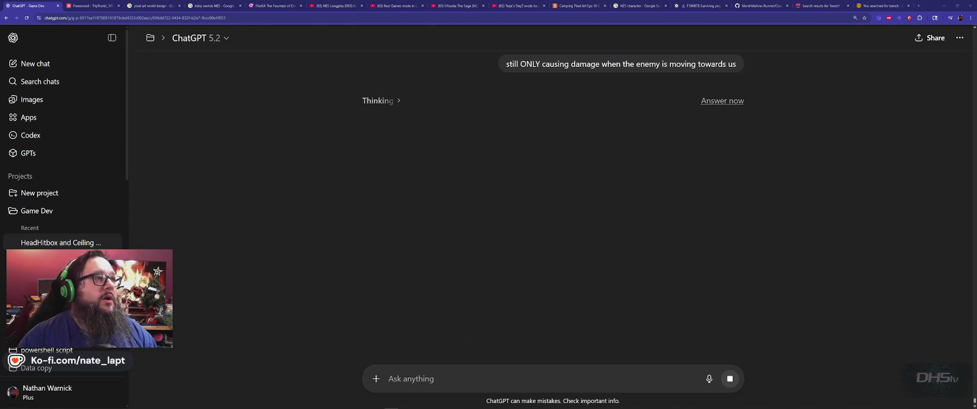
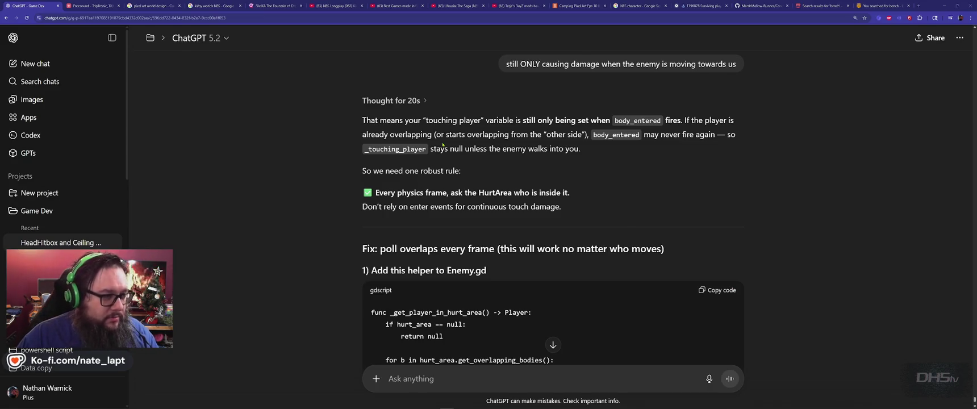
Review the _physics_process code around line 110 of enemies.gd, then return to ChatGPT
{"action": "key", "text": "alt+Tab"}
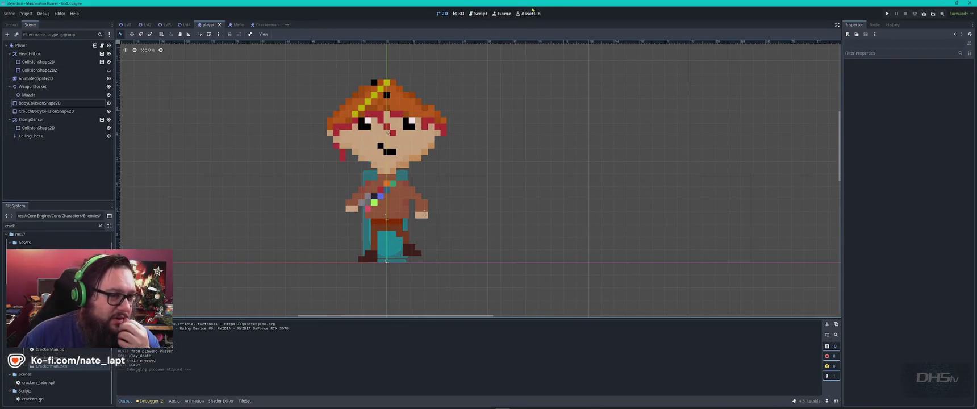
{"action": "left_click", "coordinate": [478, 13]}
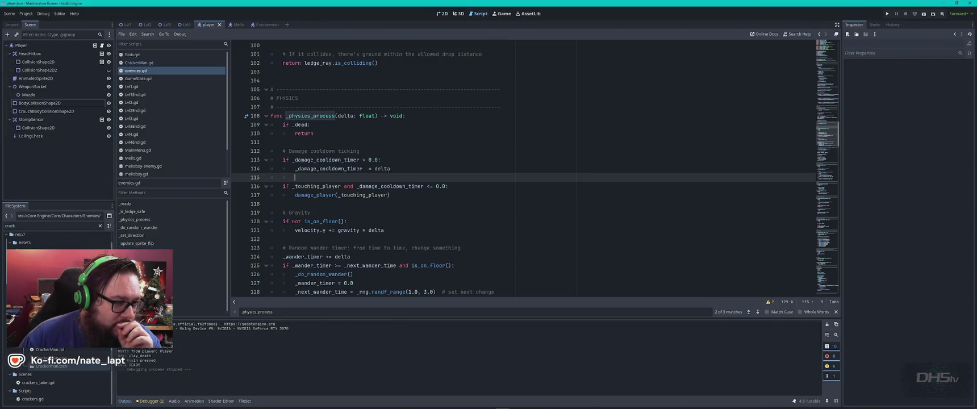
{"action": "left_click", "coordinate": [343, 132]}
{"action": "scroll", "coordinate": [372, 163], "scroll_direction": "down", "scroll_amount": 3}
{"action": "scroll", "coordinate": [371, 164], "scroll_direction": "down", "scroll_amount": 4}
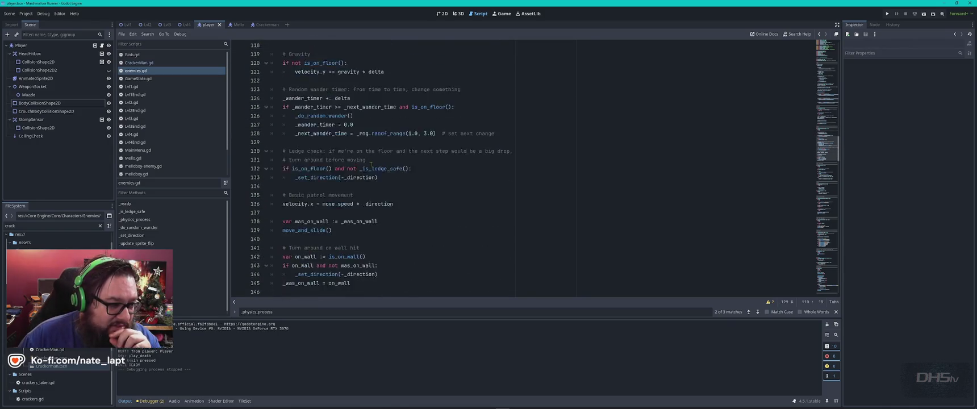
{"action": "scroll", "coordinate": [371, 164], "scroll_direction": "up", "scroll_amount": 8}
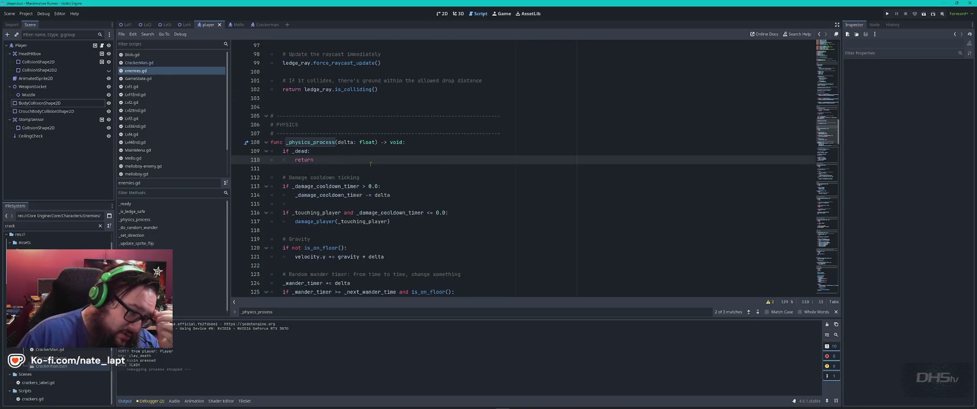
{"action": "scroll", "coordinate": [370, 164], "scroll_direction": "down", "scroll_amount": 12}
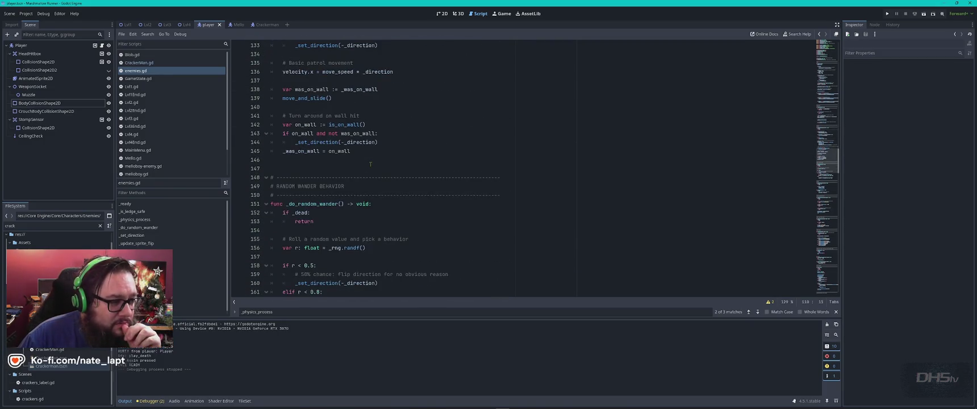
{"action": "scroll", "coordinate": [371, 164], "scroll_direction": "up", "scroll_amount": 1}
{"action": "key", "text": "alt+Tab"}
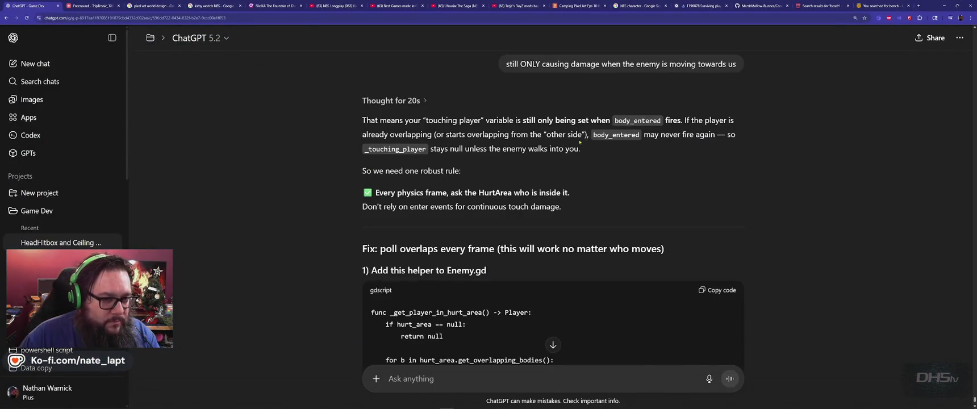
Search enemies.gd for body_entered to reach the _on_hurt_body_entered handler at line 215, then return to ChatGPT
{"action": "double_click", "coordinate": [598, 135]}
{"action": "key", "text": "ctrl+c"}
{"action": "key", "text": "alt+Tab"}
{"action": "key", "text": "ctrl+v"}
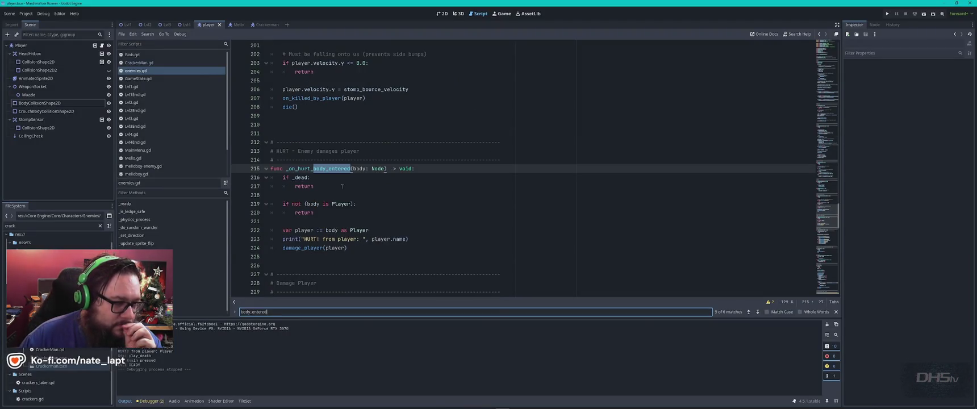
{"action": "left_click", "coordinate": [435, 168]}
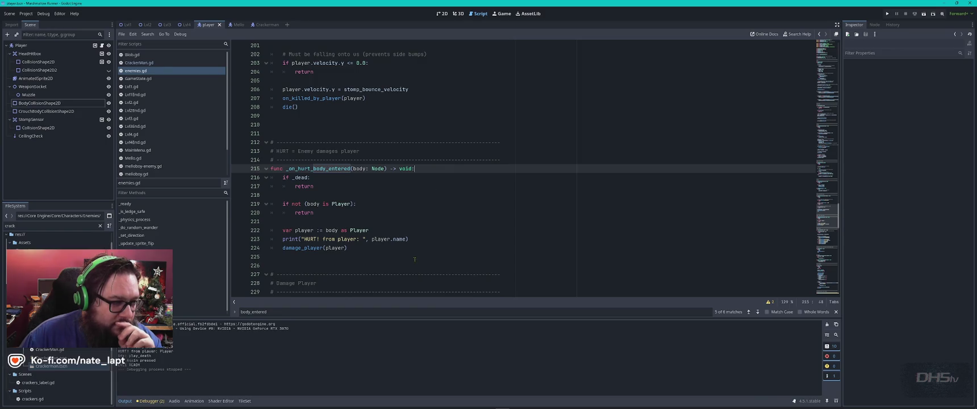
{"action": "scroll", "coordinate": [415, 259], "scroll_direction": "up", "scroll_amount": 3}
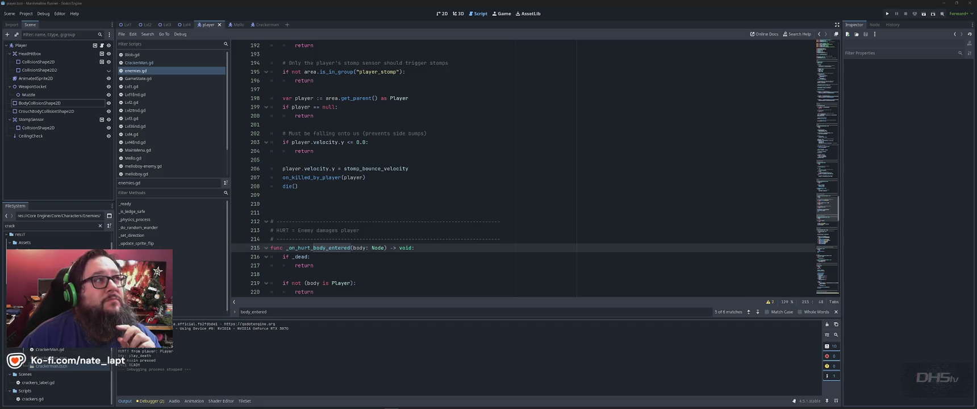
{"action": "left_click", "coordinate": [389, 21]}
{"action": "scroll", "coordinate": [409, 201], "scroll_direction": "down", "scroll_amount": 3}
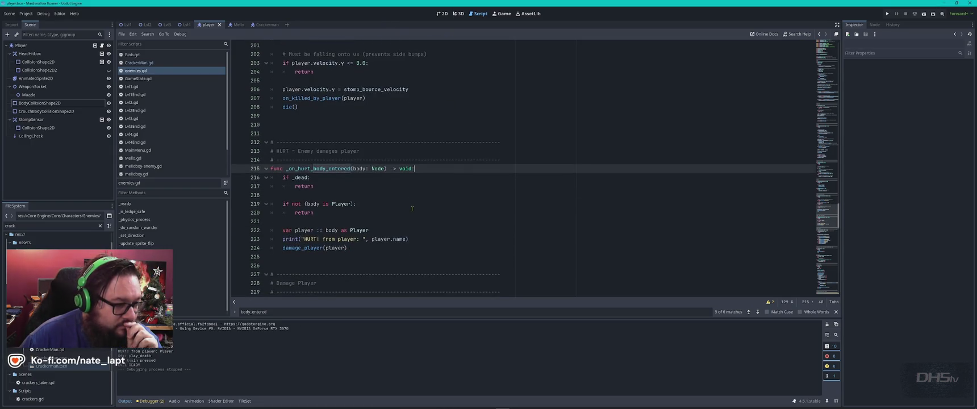
{"action": "key", "text": "alt+Tab"}
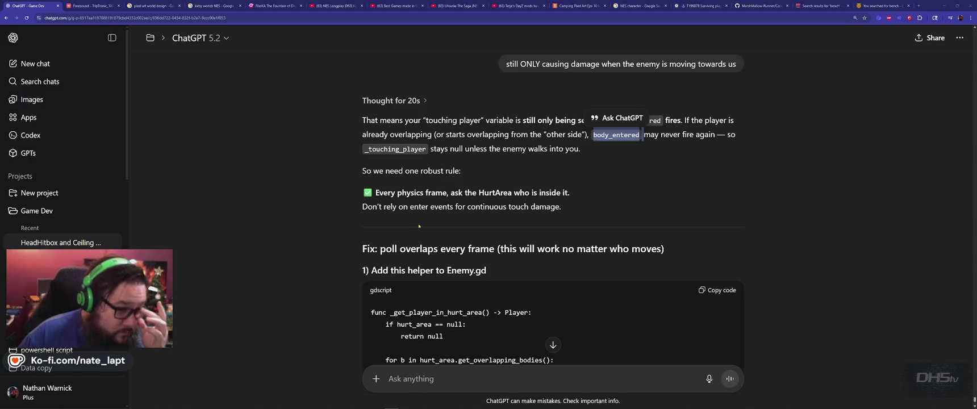
Read ChatGPT's two gdscript blocks for the hurt-area helper and _physics_process fix, then return to enemies.gd
{"action": "left_click", "coordinate": [342, 226]}
{"action": "scroll", "coordinate": [342, 226], "scroll_direction": "down", "scroll_amount": 1}
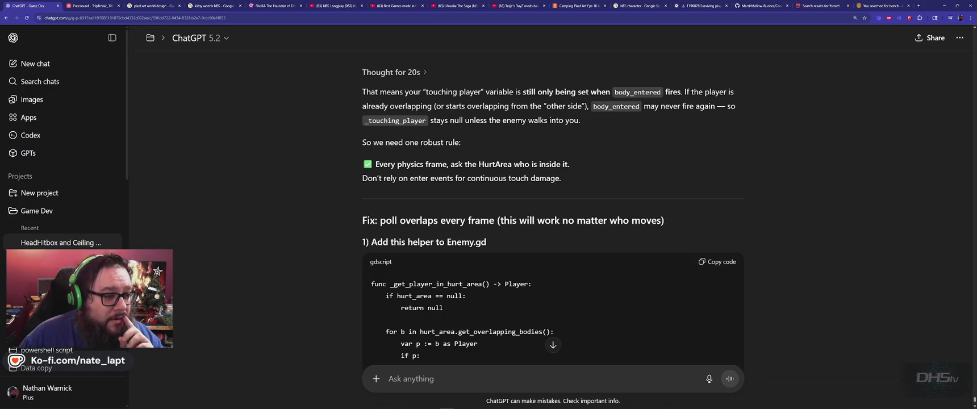
{"action": "scroll", "coordinate": [300, 250], "scroll_direction": "down", "scroll_amount": 2}
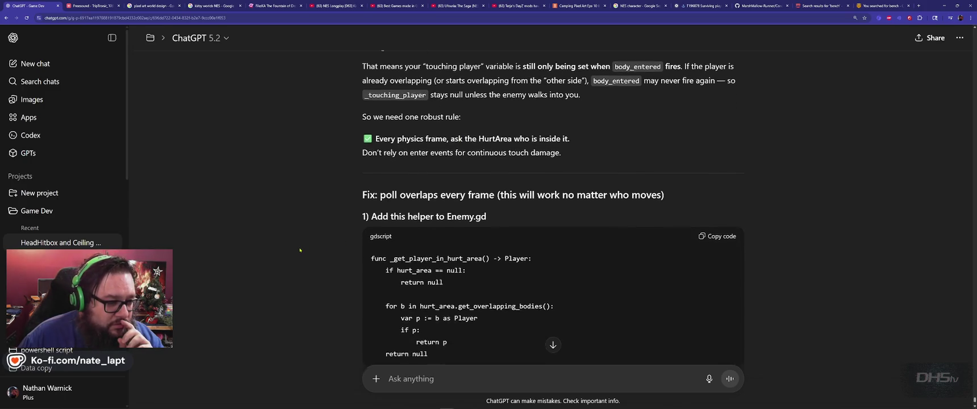
{"action": "scroll", "coordinate": [300, 250], "scroll_direction": "up", "scroll_amount": 3}
{"action": "scroll", "coordinate": [299, 250], "scroll_direction": "down", "scroll_amount": 2}
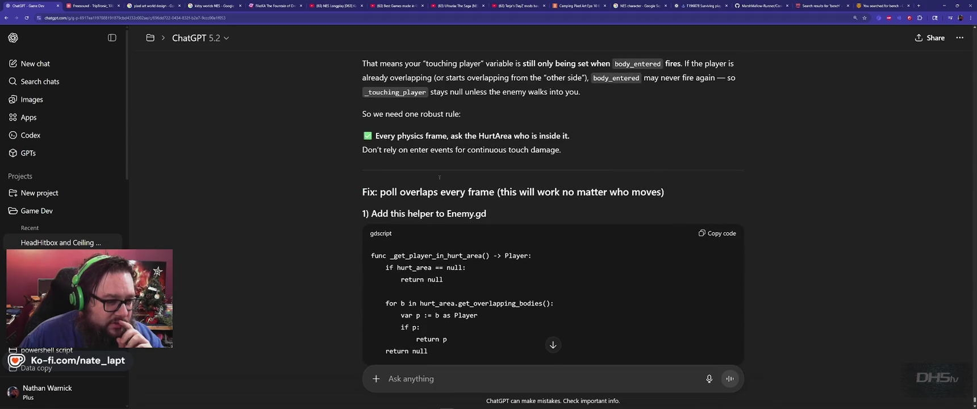
{"action": "scroll", "coordinate": [371, 217], "scroll_direction": "down", "scroll_amount": 2}
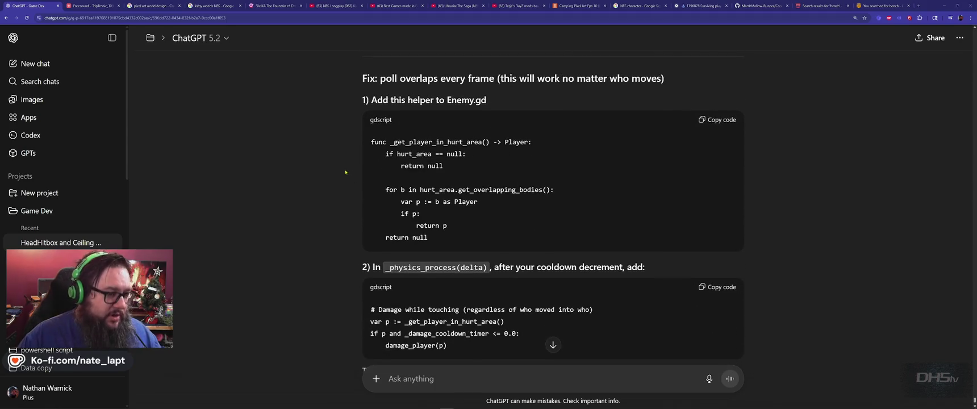
{"action": "key", "text": "alt+Tab"}
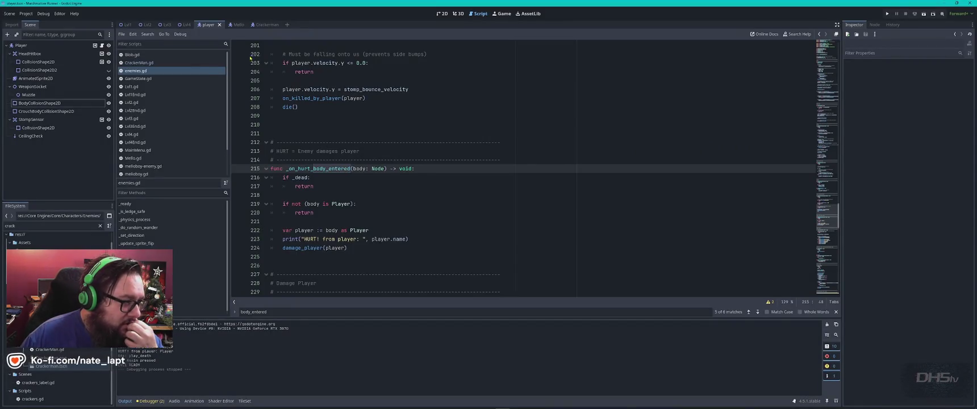
Check line 213 of enemies.gd, then switch back to ChatGPT's polling-fix code
{"action": "left_click", "coordinate": [341, 151]}
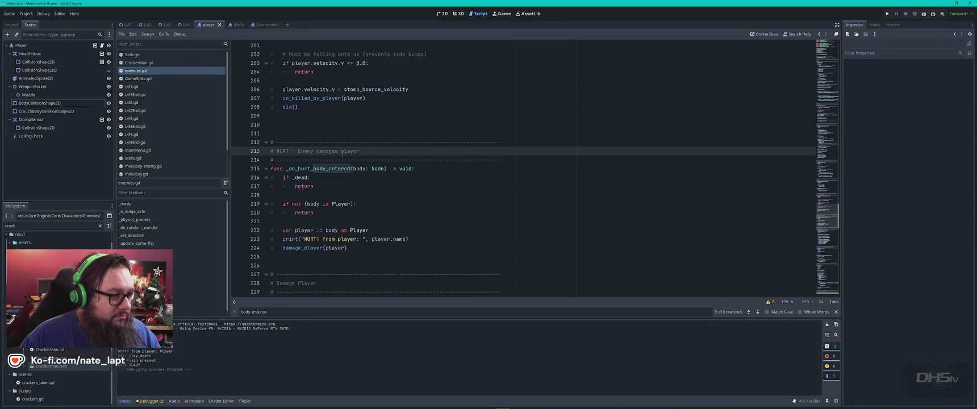
{"action": "key", "text": "alt+Tab"}
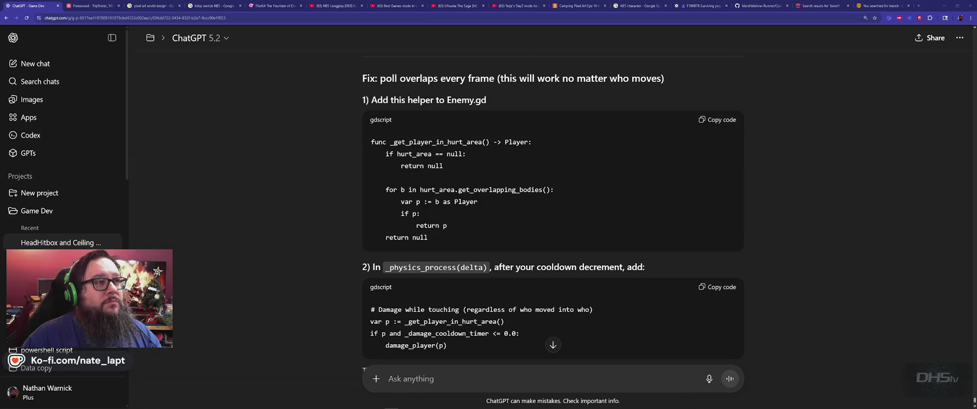
Switch to the CraftPix 'You searched for bench' browser tab
{"action": "left_click", "coordinate": [878, 6]}
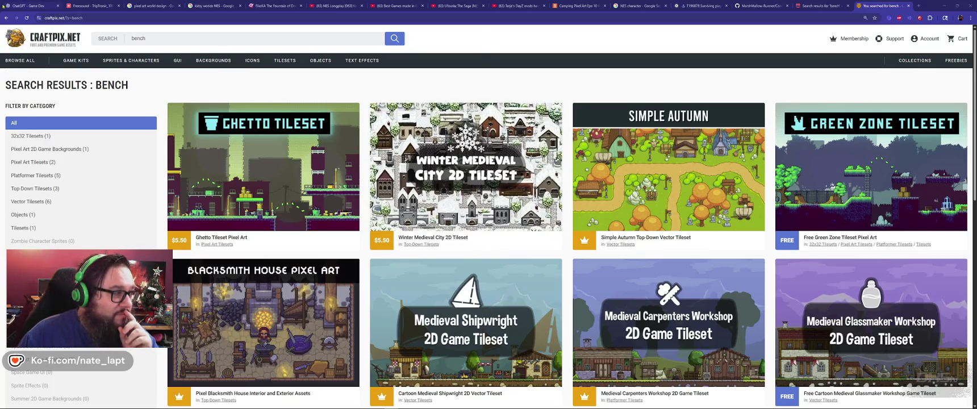
Switch from the CraftPix tab to the ChatGPT tab with the gdscript fix using Ctrl+1
{"action": "key", "text": "ctrl+1"}
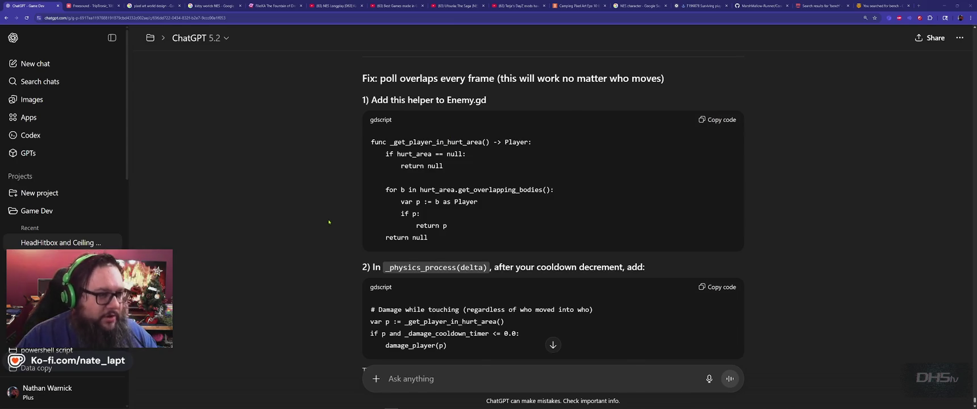
{"action": "key", "text": "alt+Tab"}
{"action": "key", "text": "alt+Tab"}
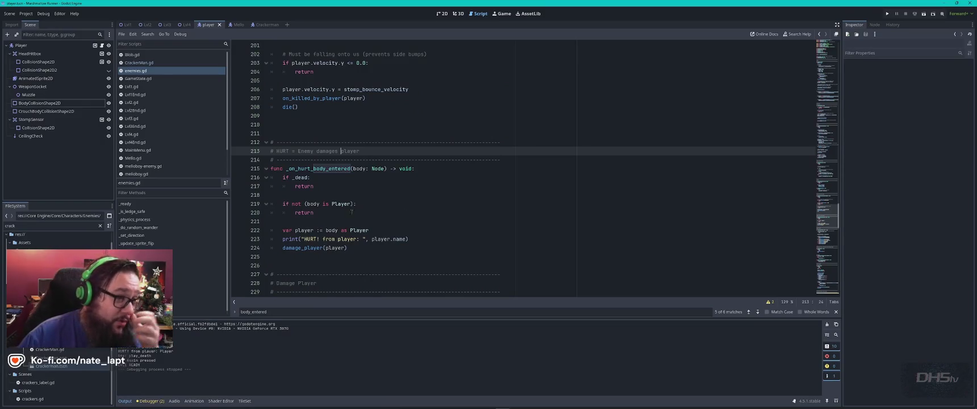
{"action": "left_click", "coordinate": [442, 13]}
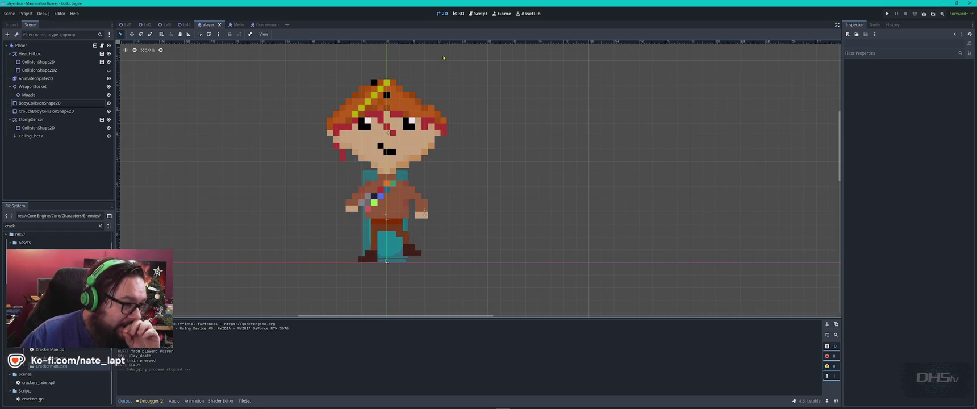
{"action": "scroll", "coordinate": [446, 122], "scroll_direction": "down", "scroll_amount": 5}
{"action": "scroll", "coordinate": [514, 175], "scroll_direction": "up", "scroll_amount": 4}
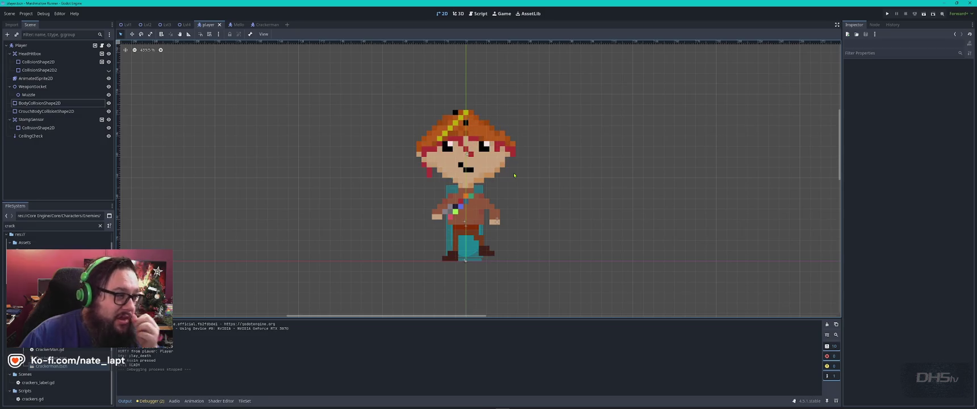
{"action": "left_click", "coordinate": [126, 24]}
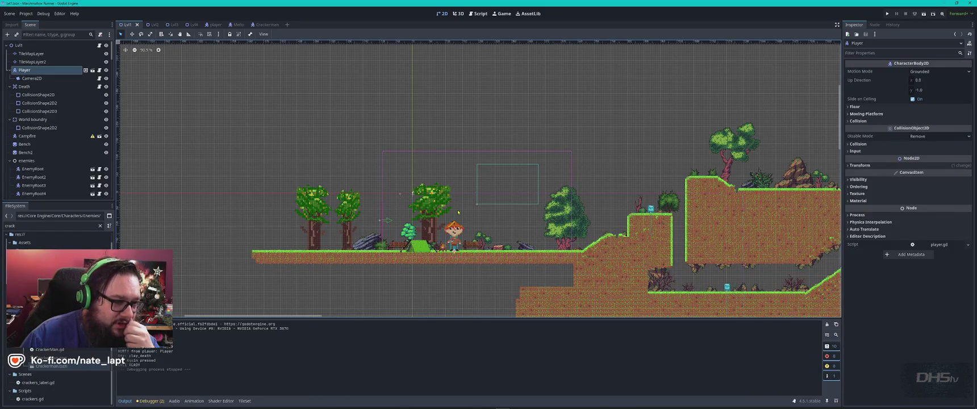
{"action": "scroll", "coordinate": [458, 213], "scroll_direction": "up", "scroll_amount": 4}
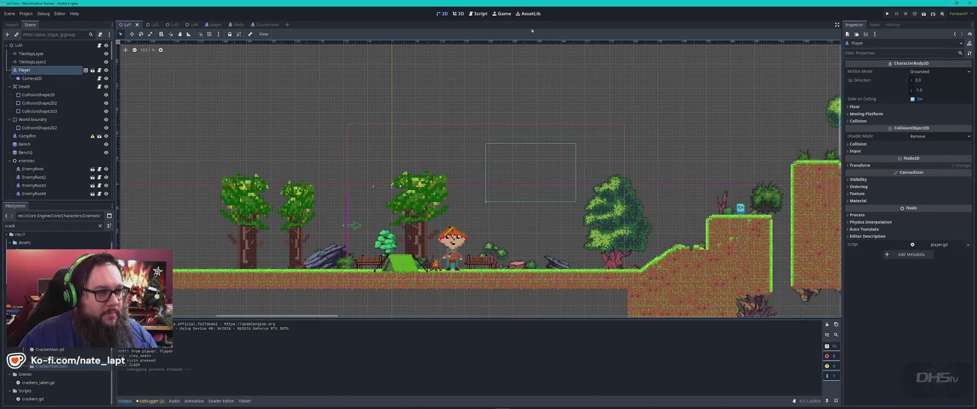
{"action": "left_click", "coordinate": [479, 13]}
{"action": "key", "text": "alt+Tab"}
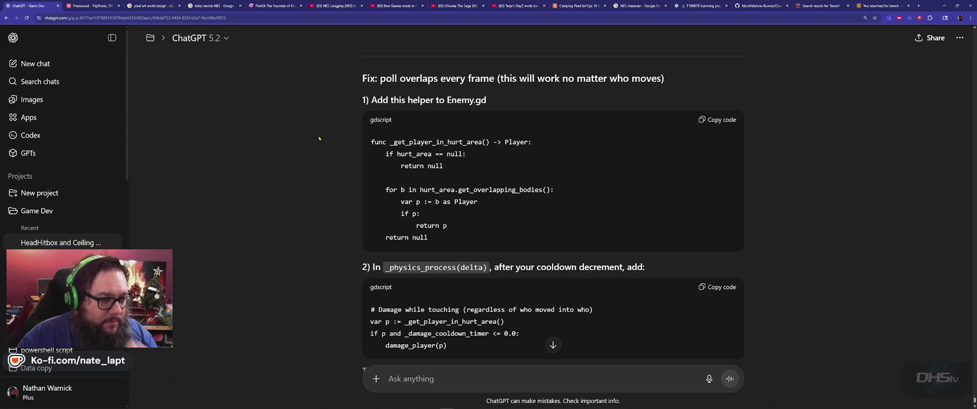
Search enemies.gd for 'helpers' to jump to the Helpers section
{"action": "key", "text": "alt+Tab"}
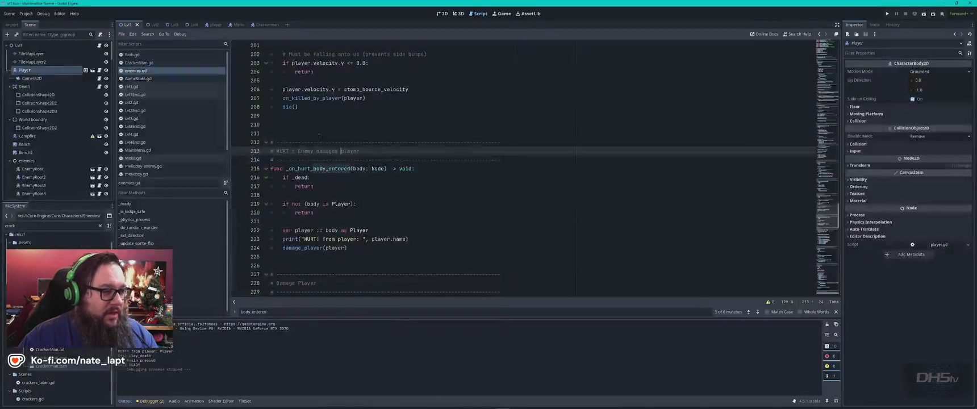
{"action": "key", "text": "alt+Tab"}
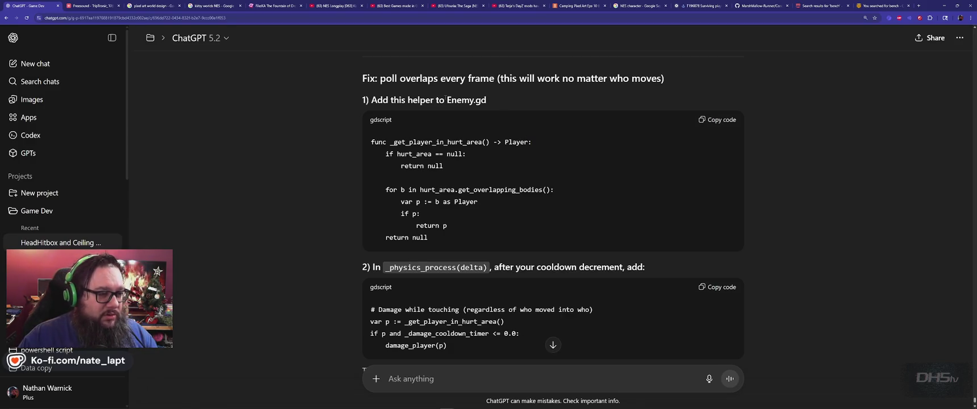
{"action": "key", "text": "alt+Tab"}
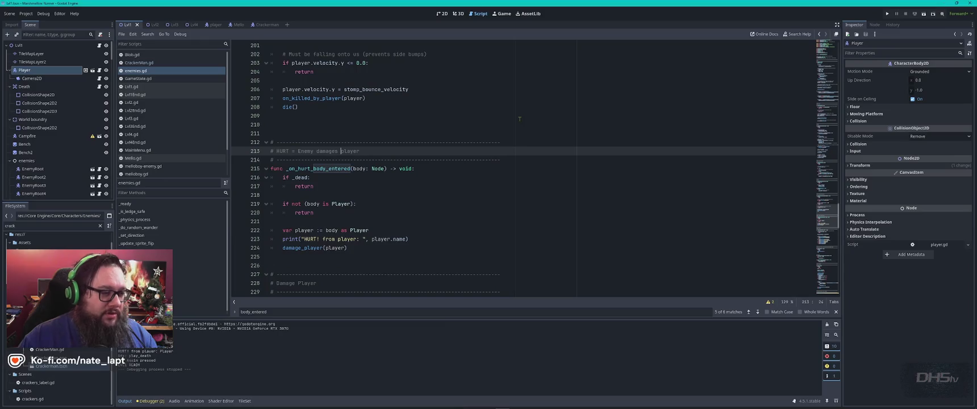
{"action": "type", "text": "helpers"}
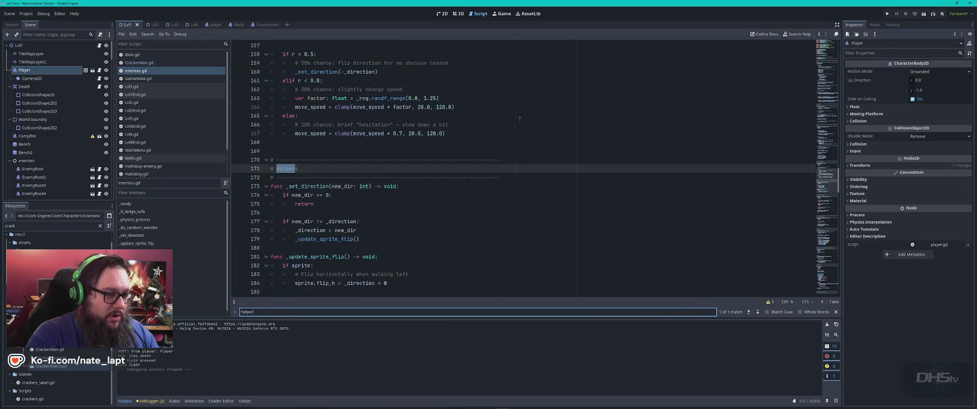
{"action": "key", "text": "Escape"}
Copy the _get_player_in_hurt_area name from ChatGPT into the Godot script search, then return to ChatGPT
{"action": "key", "text": "alt+Tab"}
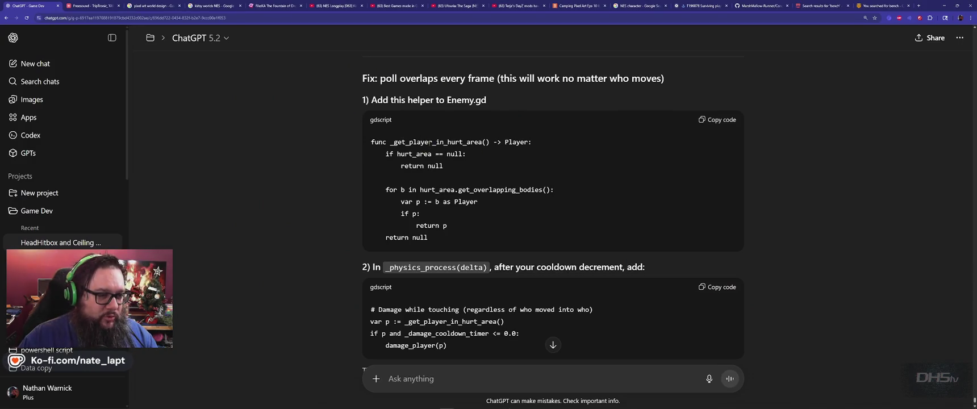
{"action": "double_click", "coordinate": [430, 141]}
{"action": "key", "text": "ctrl+c"}
{"action": "key", "text": "alt+Tab"}
{"action": "key", "text": "ctrl+v"}
{"action": "key", "text": "alt+Tab"}
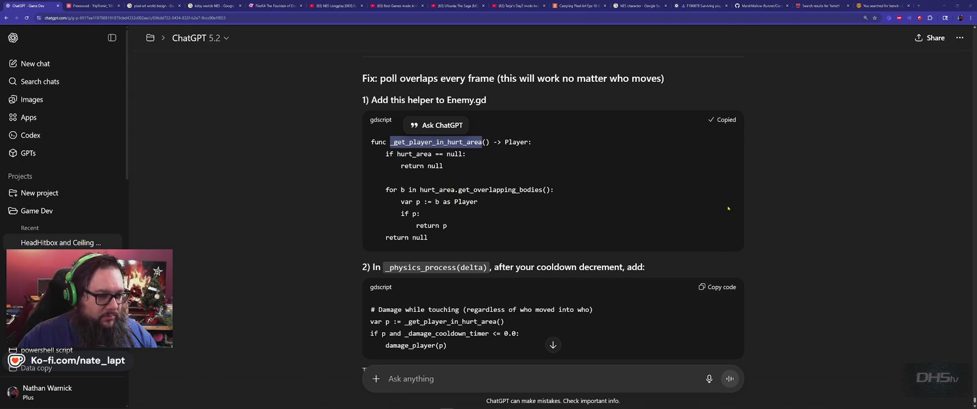
Paste the _get_player_in_hurt_area helper into enemies.gd below _update_sprite_flip
{"action": "key", "text": "alt+Tab"}
{"action": "scroll", "coordinate": [320, 203], "scroll_direction": "down", "scroll_amount": 3}
{"action": "left_click", "coordinate": [283, 220]}
{"action": "type", "text": "func _get_player_in_hurt_area() -> Player: \tif hurt_area == null: \t\treturn null  \tfor b in hurt_area.get_overlapping_bodies(): \t\tvar p := b as Player \t\tif p: \t\t\treturn p \treturn null"}
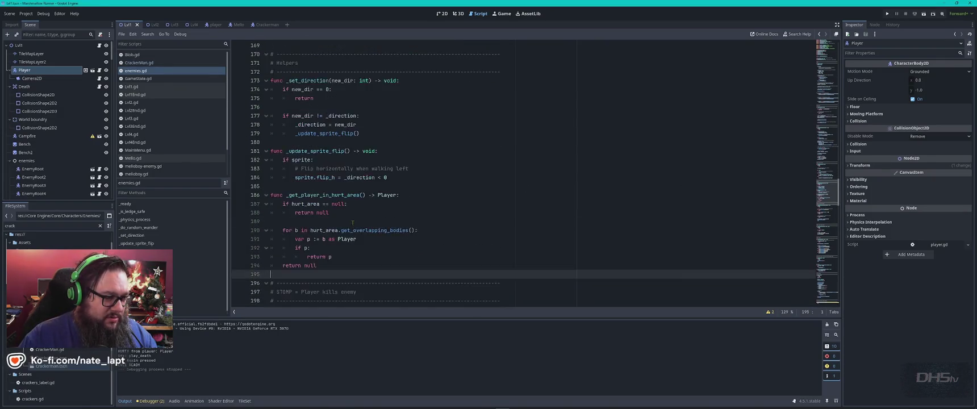
{"action": "key", "text": "alt+Tab"}
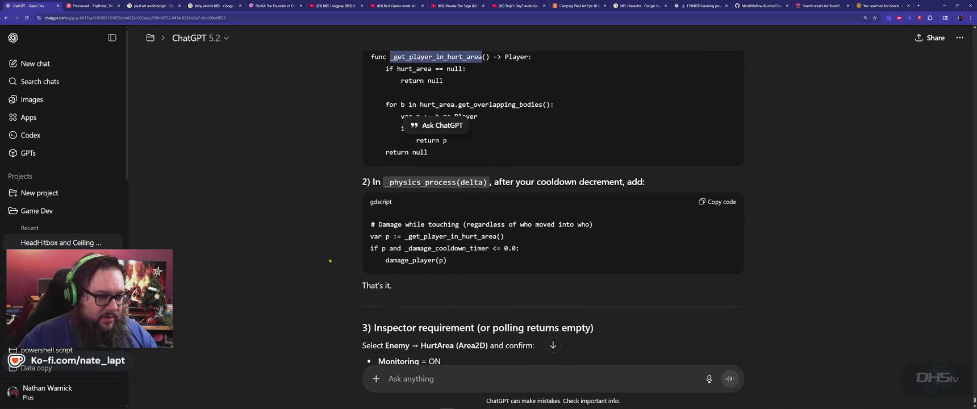
Copy _physics_process from ChatGPT and search enemies.gd for it, reaching line 108
{"action": "double_click", "coordinate": [434, 183]}
{"action": "key", "text": "ctrl+c"}
{"action": "key", "text": "alt+Tab"}
{"action": "key", "text": "ctrl+f"}
{"action": "key", "text": "ctrl+v"}
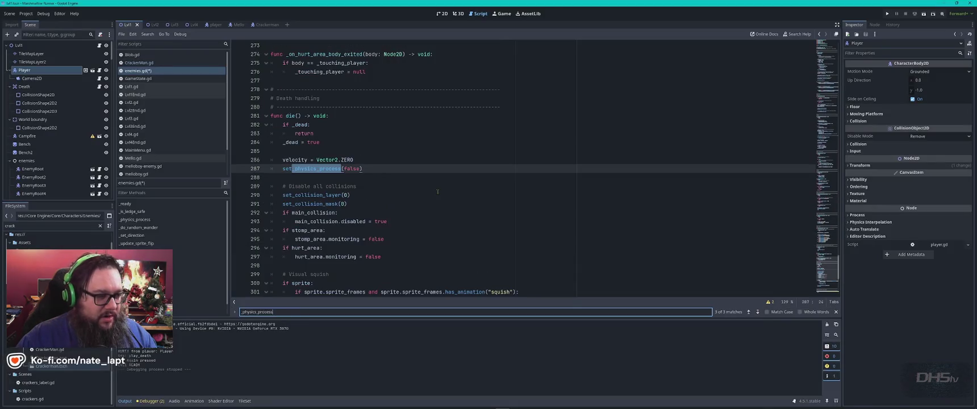
{"action": "key", "text": "Escape"}
{"action": "key", "text": "alt+Tab"}
{"action": "key", "text": "alt+Tab"}
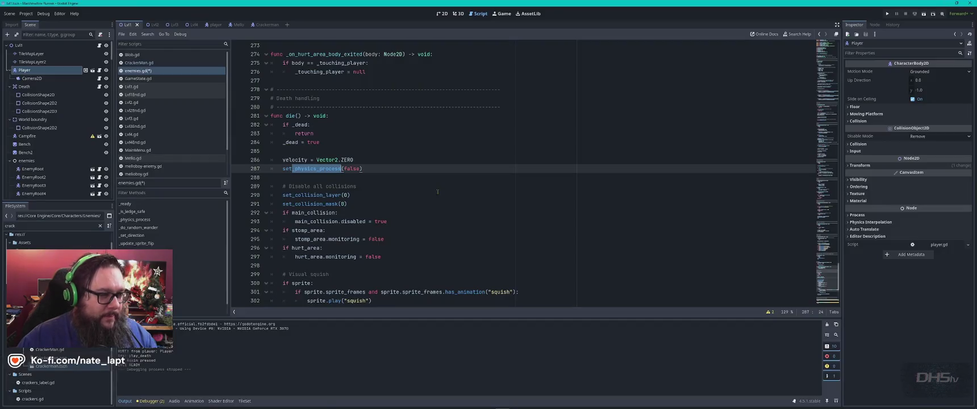
{"action": "key", "text": "ctrl+f"}
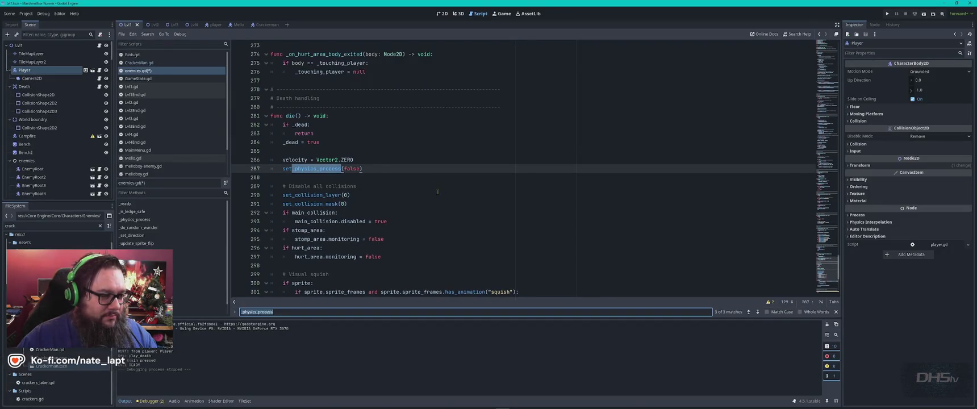
{"action": "key", "text": "Return"}
{"action": "key", "text": "Return"}
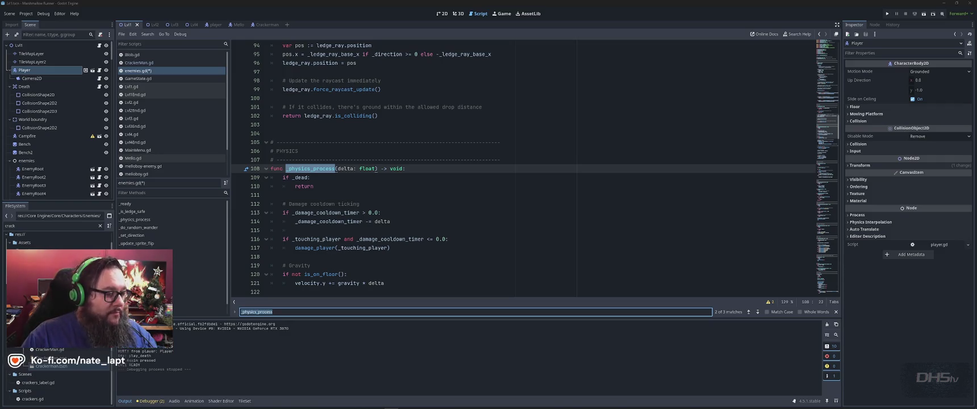
{"action": "key", "text": "alt+Tab"}
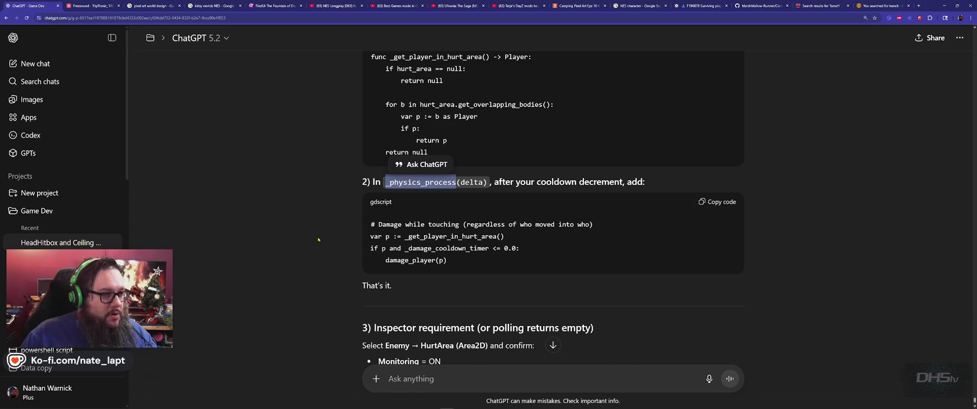
Read ChatGPT's step 2 damage-while-touching code, then return to enemies.gd's _physics_process
{"action": "key", "text": "alt+Tab"}
{"action": "key", "text": "alt+Tab"}
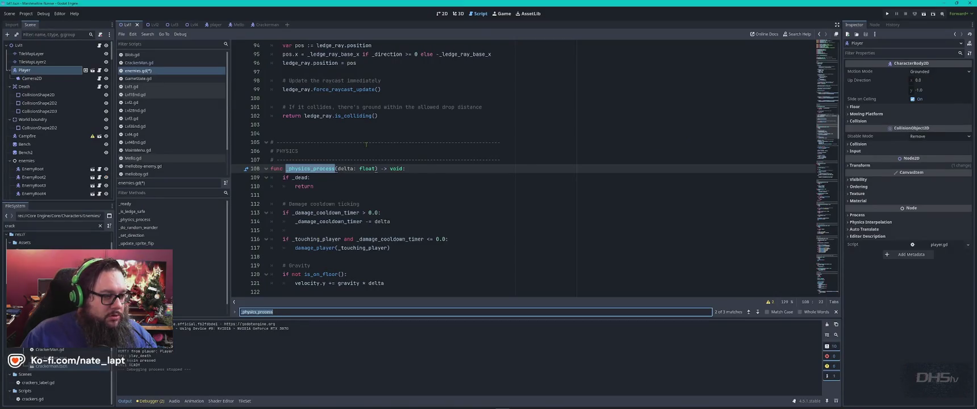
{"action": "key", "text": "alt+Tab"}
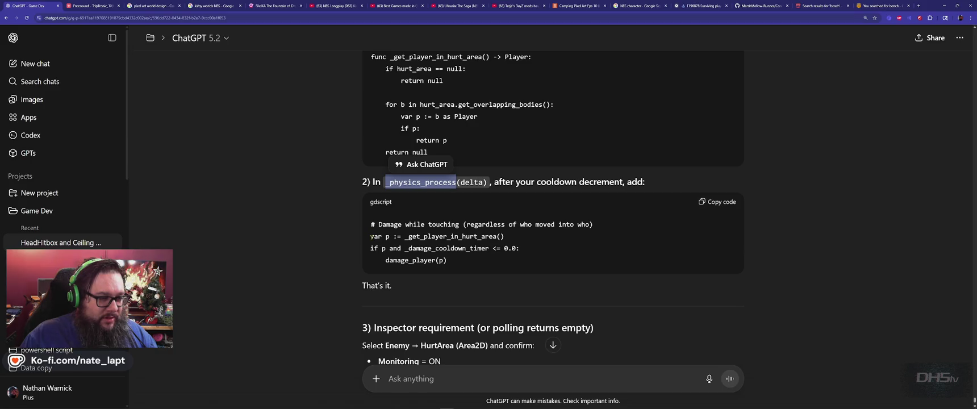
{"action": "left_click", "coordinate": [503, 214]}
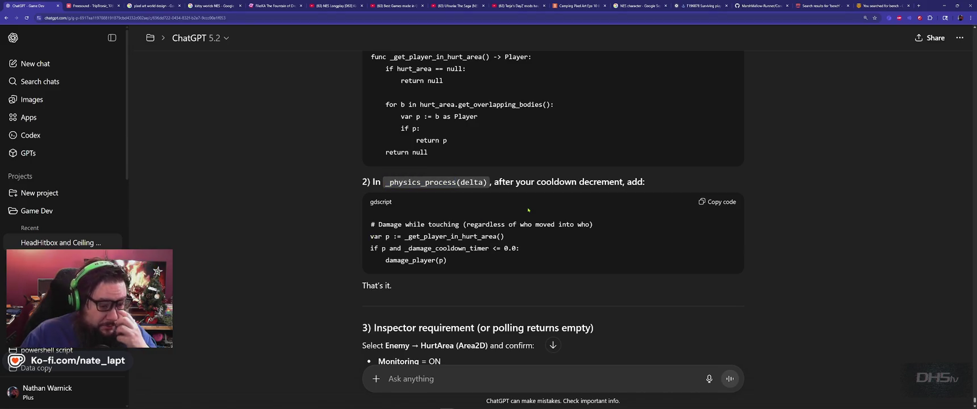
{"action": "key", "text": "alt+Tab"}
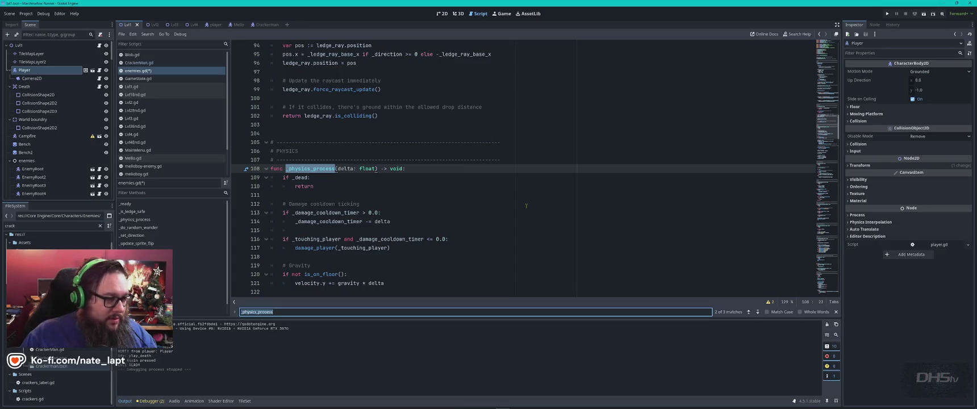
{"action": "scroll", "coordinate": [529, 206], "scroll_direction": "down", "scroll_amount": 2}
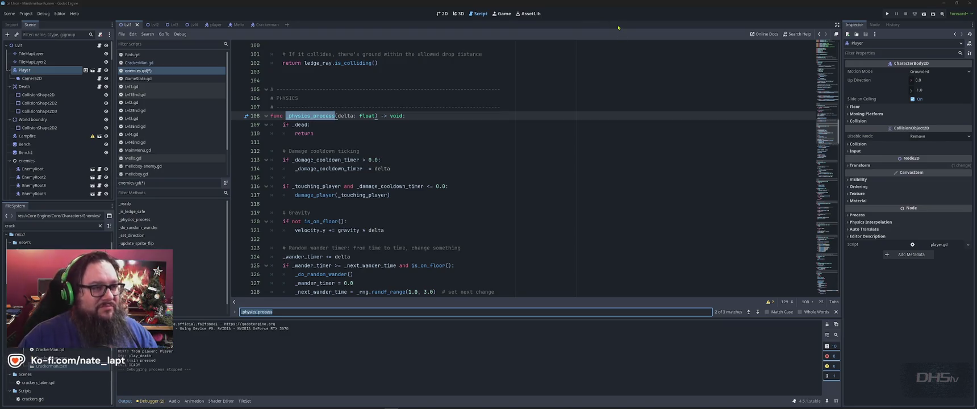
{"action": "key", "text": "alt+Tab"}
{"action": "key", "text": "alt+Tab"}
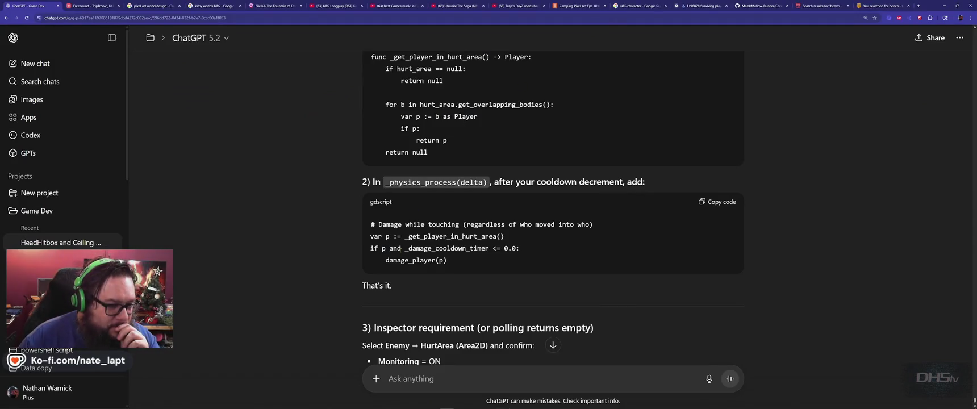
Copy ChatGPT's step 2 damage-while-touching snippet, return to Godot, and open the Start menu
{"action": "left_click", "coordinate": [717, 203]}
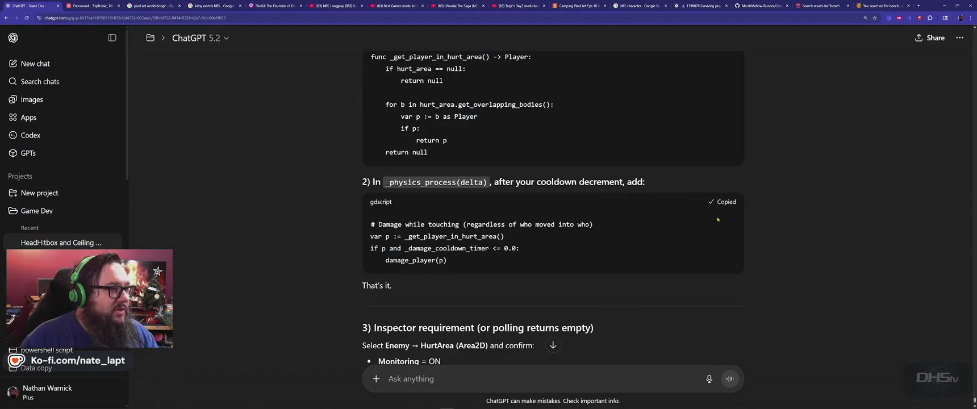
{"action": "key", "text": "alt+Tab"}
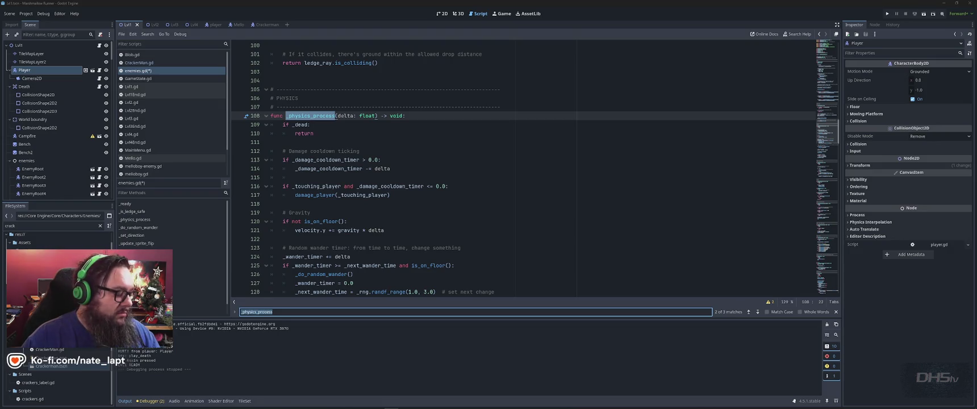
{"action": "key", "text": "super"}
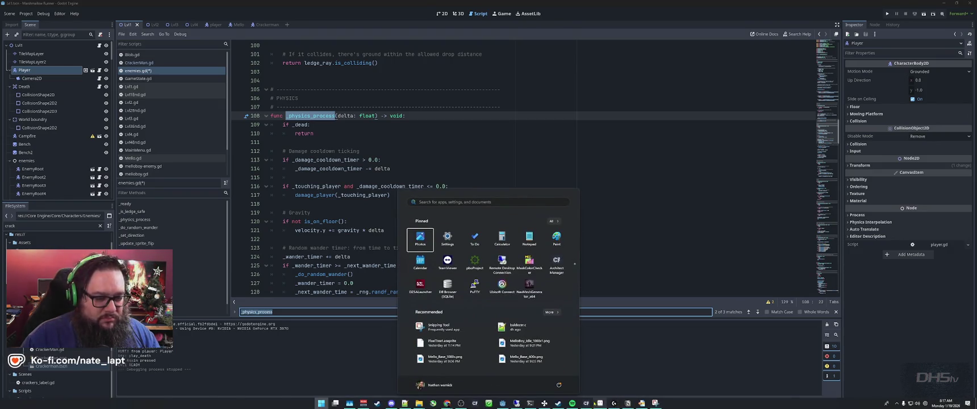
Dismiss the Notepad++ server settings reload prompt, enlarge the server console window, and return to Godot
{"action": "left_click", "coordinate": [517, 405]}
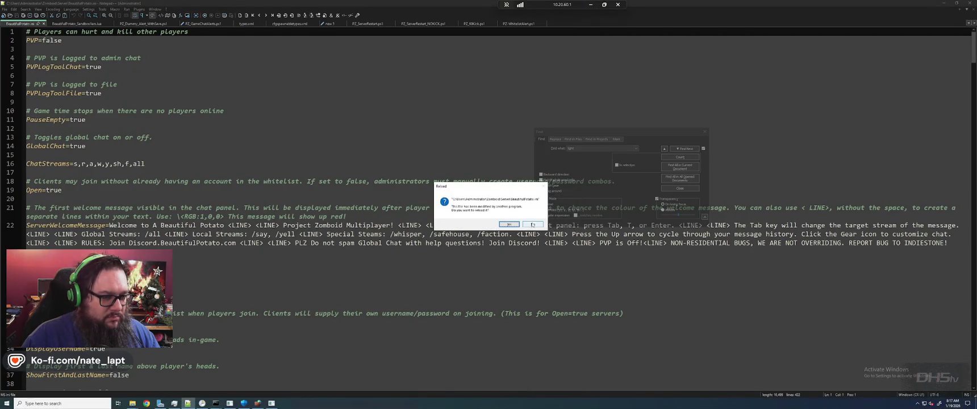
{"action": "left_click", "coordinate": [532, 223]}
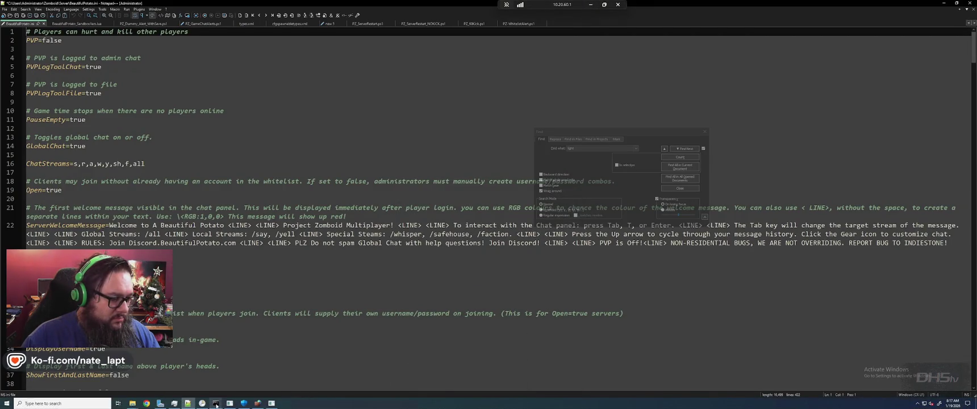
{"action": "left_click", "coordinate": [242, 380]}
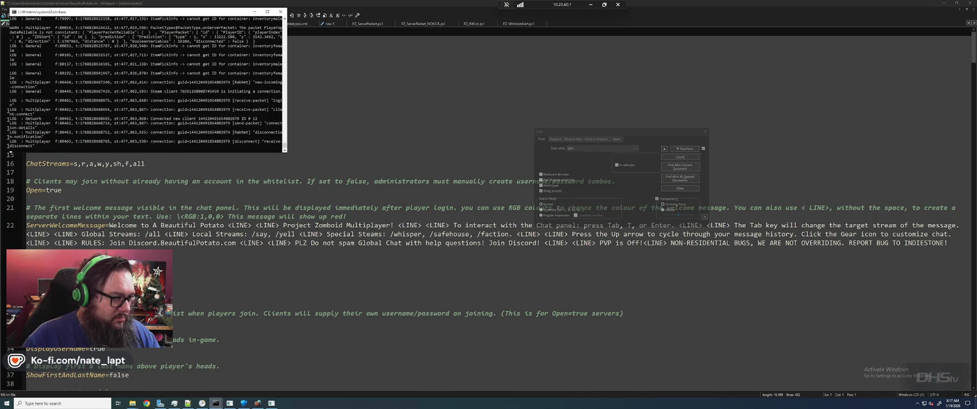
{"action": "left_click_drag", "start_coordinate": [286, 152], "coordinate": [436, 283]}
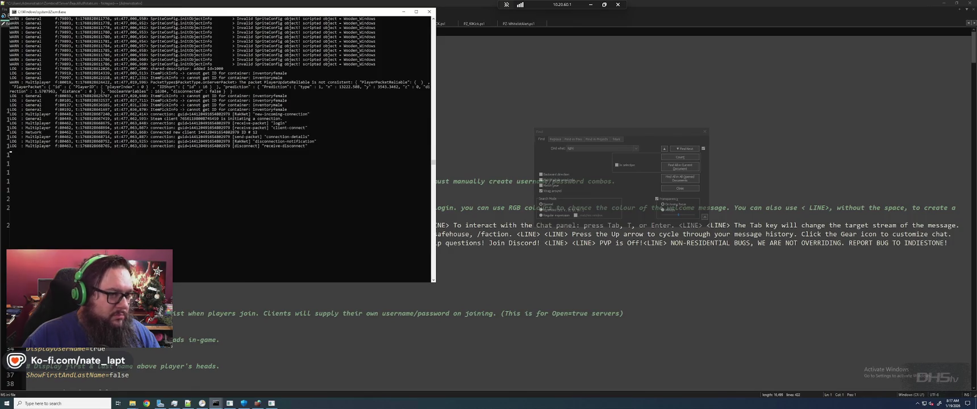
{"action": "key", "text": "alt+Tab"}
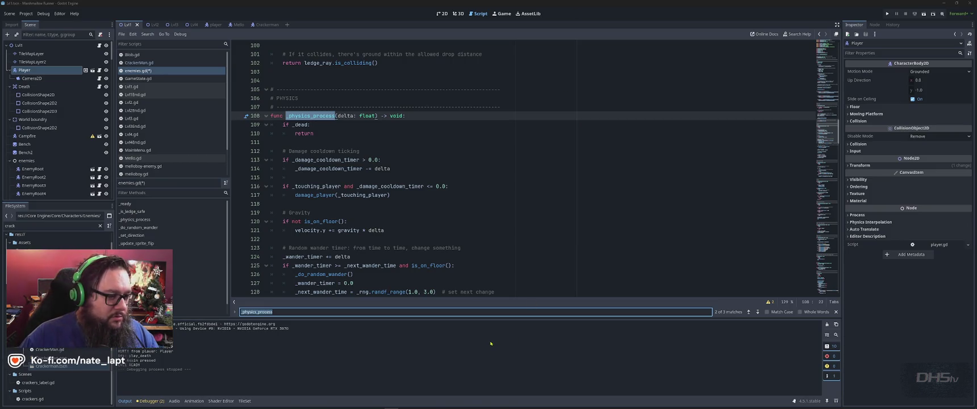
Switch back to the ChatGPT answer showing the contact-damage code for _physics_process
{"action": "key", "text": "alt+Tab"}
{"action": "key", "text": "alt+Tab"}
{"action": "key", "text": "alt+Tab"}
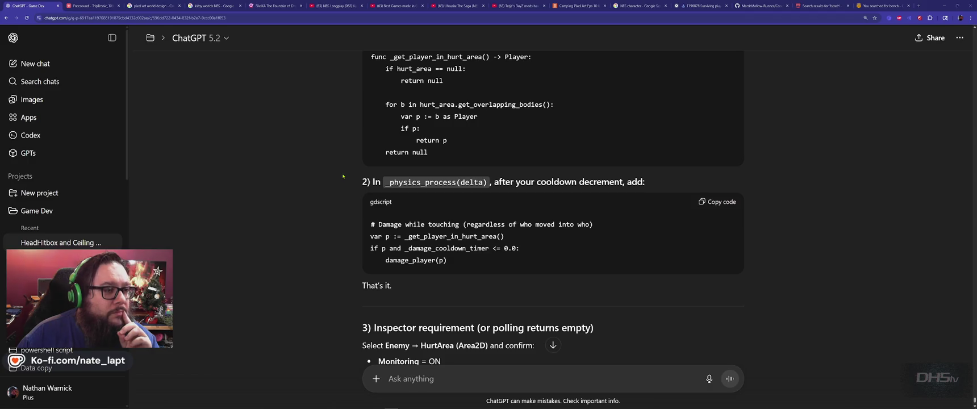
Copy the gdscript damage-while-touching snippet from step 2 of ChatGPT's answer
{"action": "scroll", "coordinate": [342, 170], "scroll_direction": "down", "scroll_amount": 1}
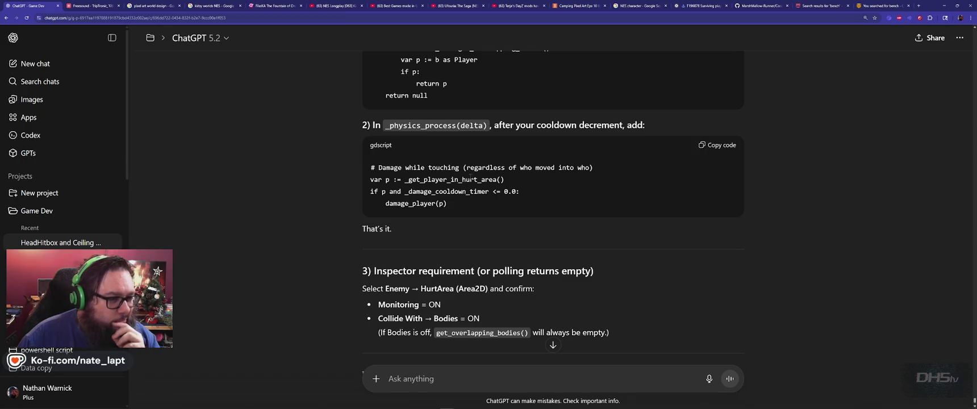
{"action": "left_click", "coordinate": [724, 147]}
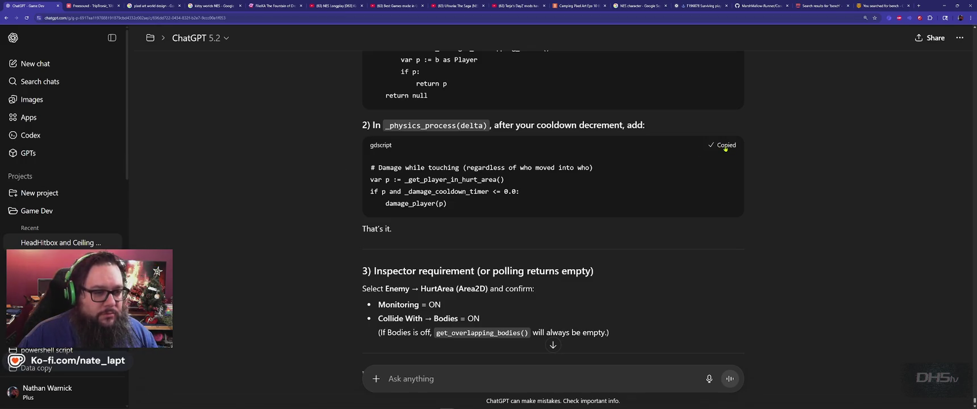
{"action": "key", "text": "alt+Tab"}
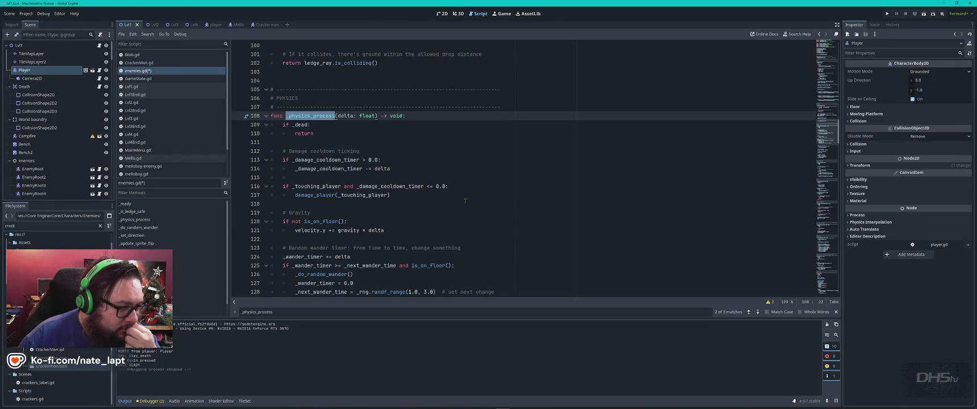
Paste the damage-while-touching block after the cooldown decrement in _physics_process, indented, with a blank line before it
{"action": "left_click", "coordinate": [373, 177]}
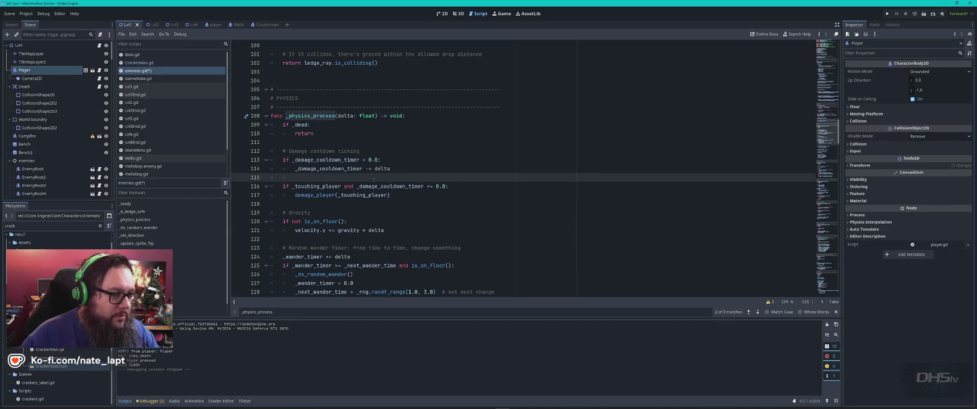
{"action": "key", "text": "ctrl+v"}
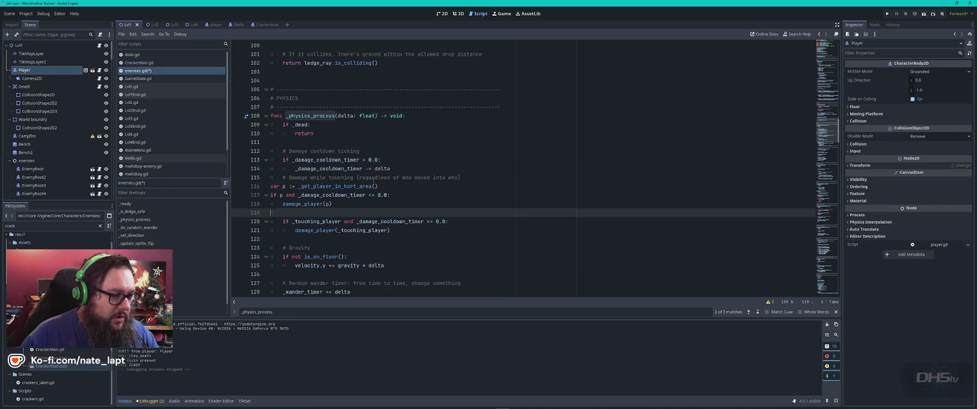
{"action": "key", "text": "shift+Up"}
{"action": "key", "text": "shift+Up"}
{"action": "key", "text": "shift+Up"}
{"action": "key", "text": "Tab"}
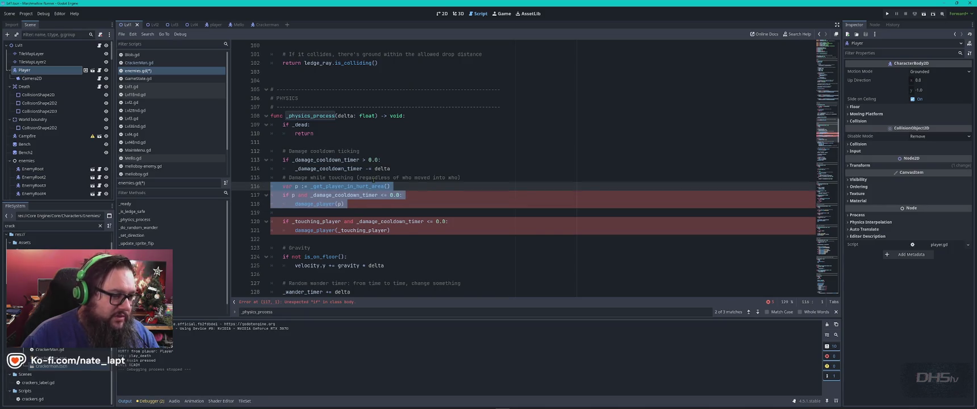
{"action": "key", "text": "Up"}
{"action": "key", "text": "Return"}
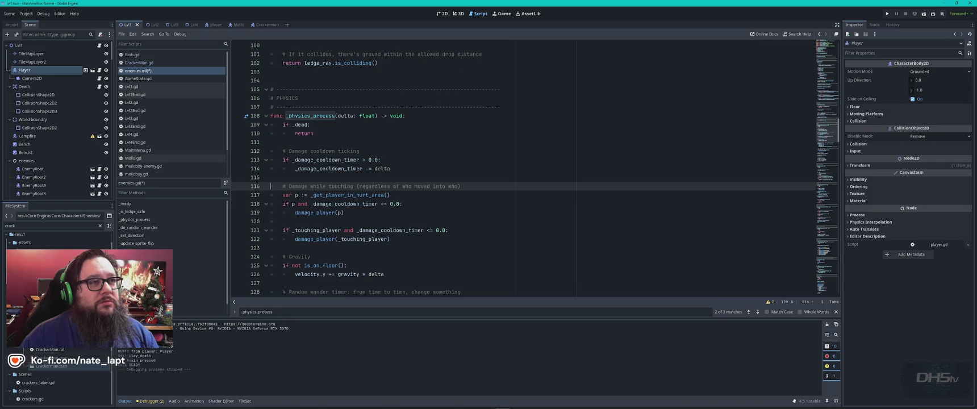
{"action": "key", "text": "alt+Tab"}
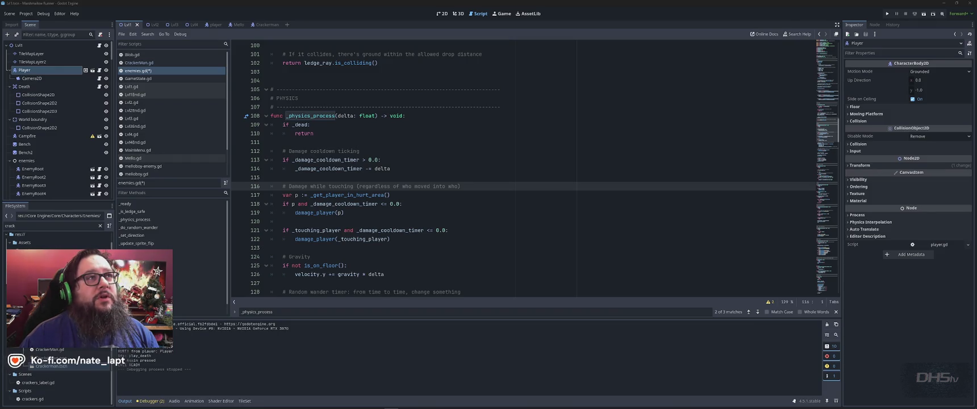
{"action": "mouse_move", "coordinate": [390, 403]}
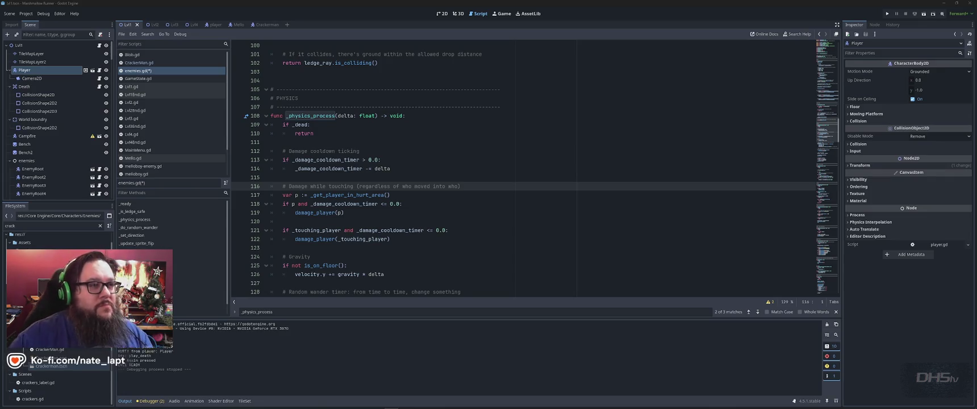
Refocus the Godot editor, then switch to the ChatGPT conversation holding the snippet
{"action": "left_click", "coordinate": [572, 17]}
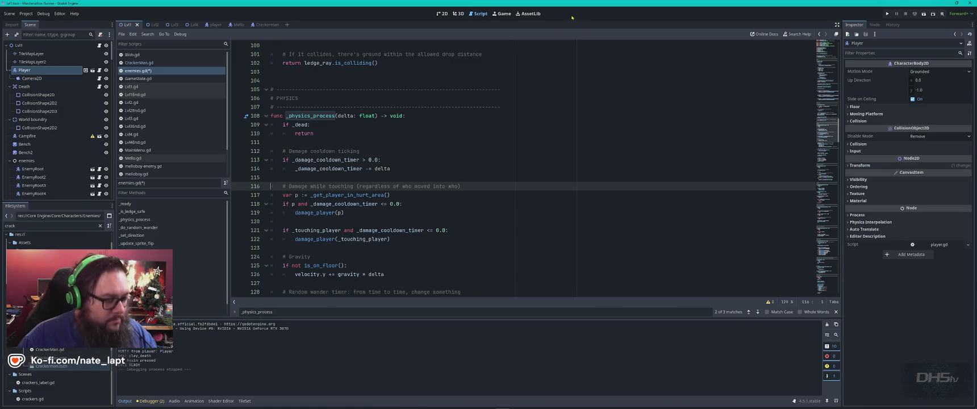
{"action": "key", "text": "alt+Tab"}
{"action": "key", "text": "alt+Tab"}
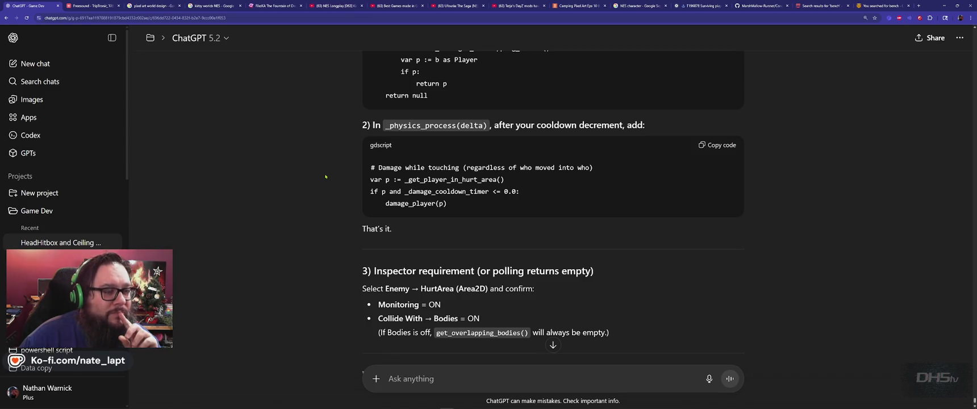
Scroll through ChatGPT's reply to read the HurtArea Monitoring and Collide With requirements
{"action": "scroll", "coordinate": [326, 192], "scroll_direction": "down", "scroll_amount": 2}
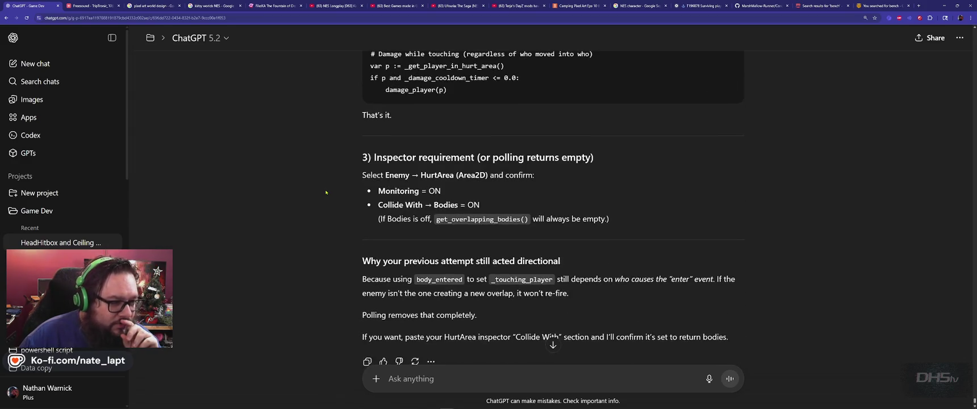
{"action": "scroll", "coordinate": [326, 192], "scroll_direction": "down", "scroll_amount": 1}
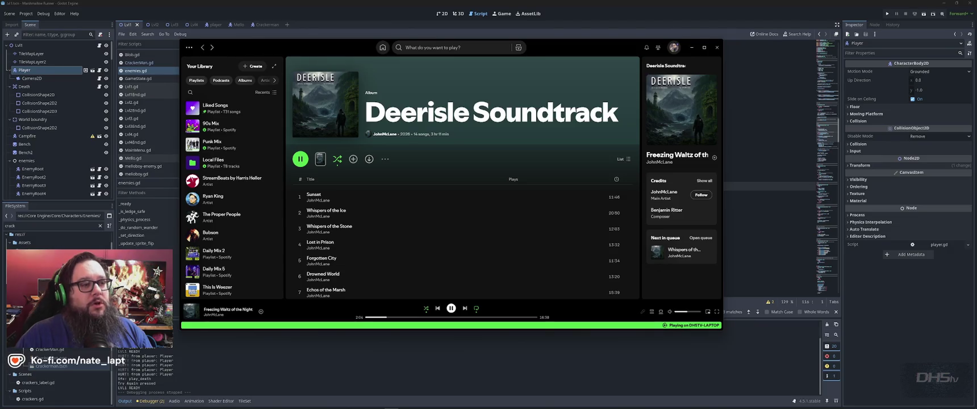
Play 'Shadows on the Summit' from the Deerisle Soundtrack in Spotify, then minimize the player
{"action": "left_click", "coordinate": [691, 48]}
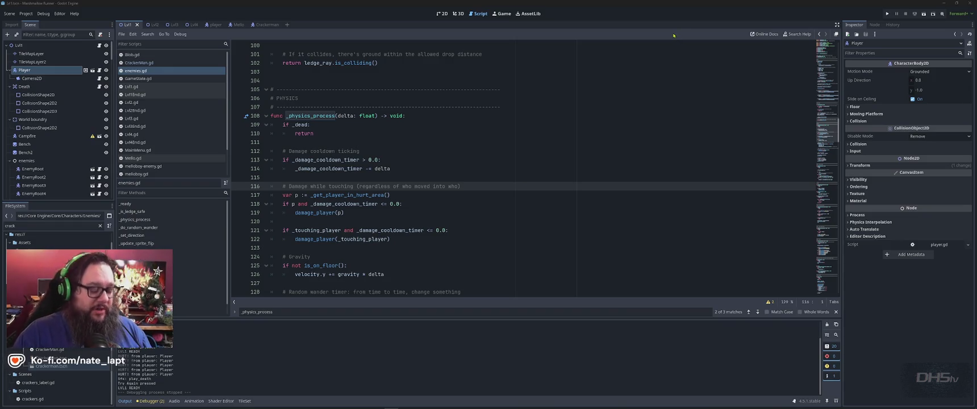
{"action": "key", "text": "alt+Tab"}
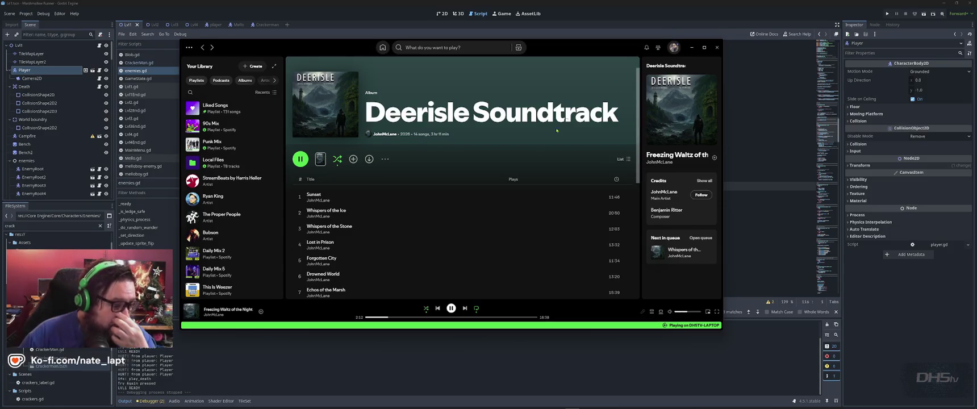
{"action": "scroll", "coordinate": [362, 257], "scroll_direction": "down", "scroll_amount": 1}
{"action": "scroll", "coordinate": [362, 257], "scroll_direction": "down", "scroll_amount": 2}
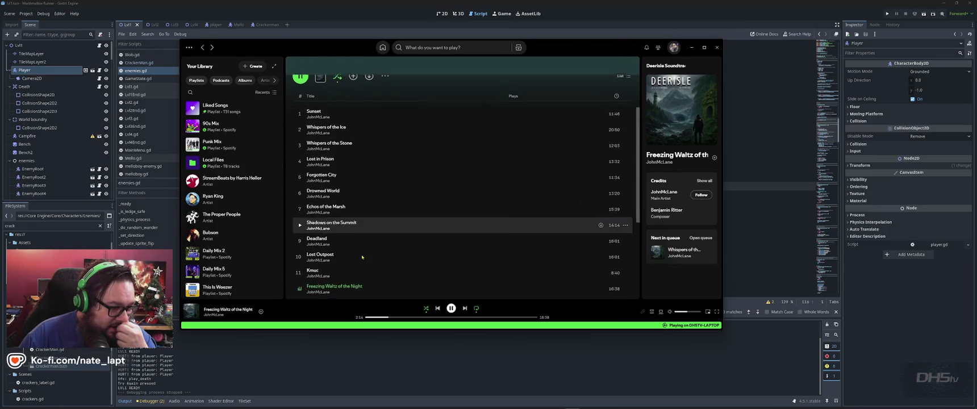
{"action": "left_click", "coordinate": [300, 223]}
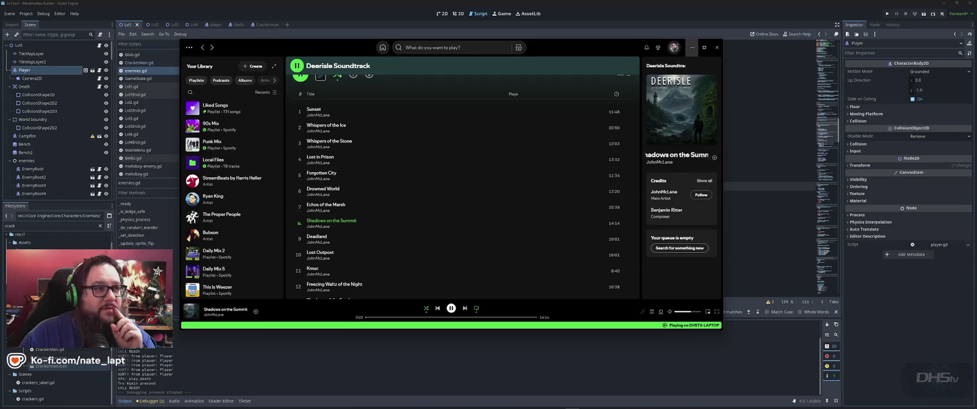
{"action": "left_click", "coordinate": [692, 48]}
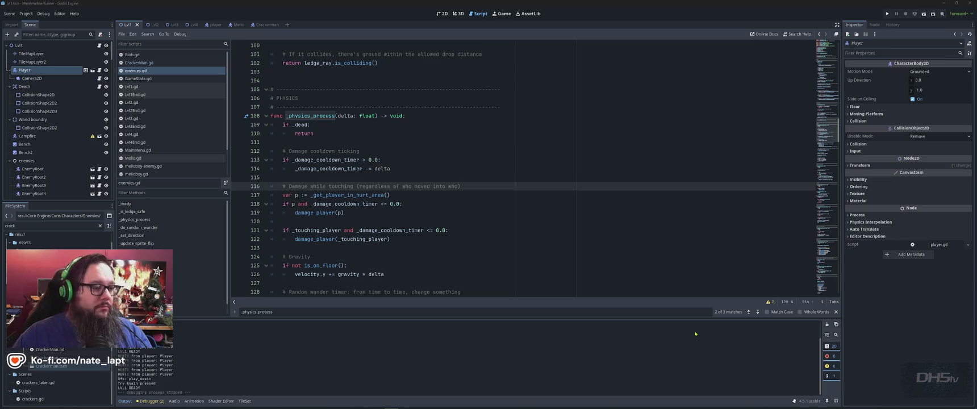
Search enemies.gd for 'coold' to locate the damage_cooldown variable
{"action": "left_click", "coordinate": [571, 211]}
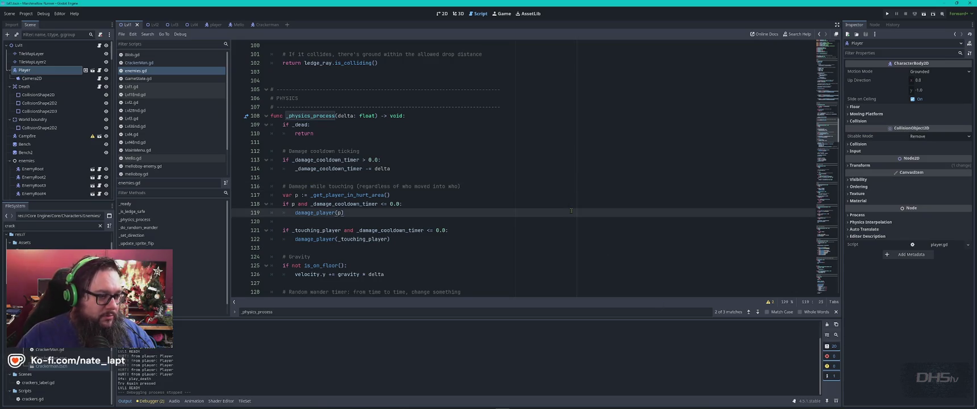
{"action": "key", "text": "alt+Tab"}
{"action": "key", "text": "Escape"}
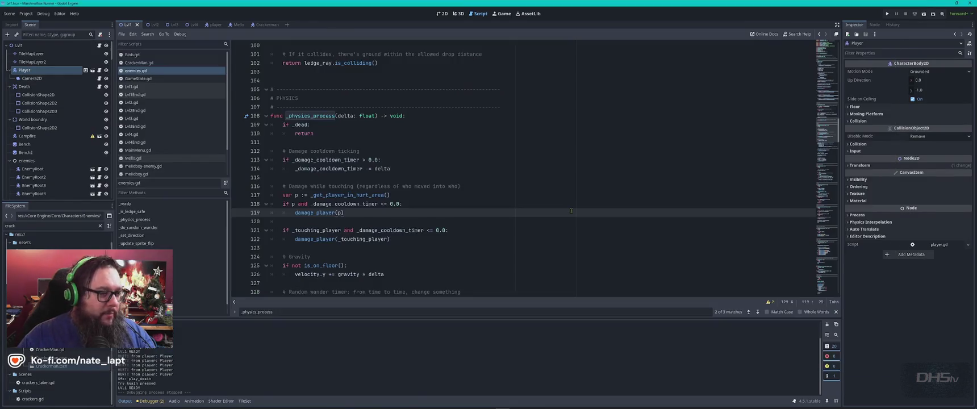
{"action": "key", "text": "ctrl+f"}
{"action": "type", "text": "c"}
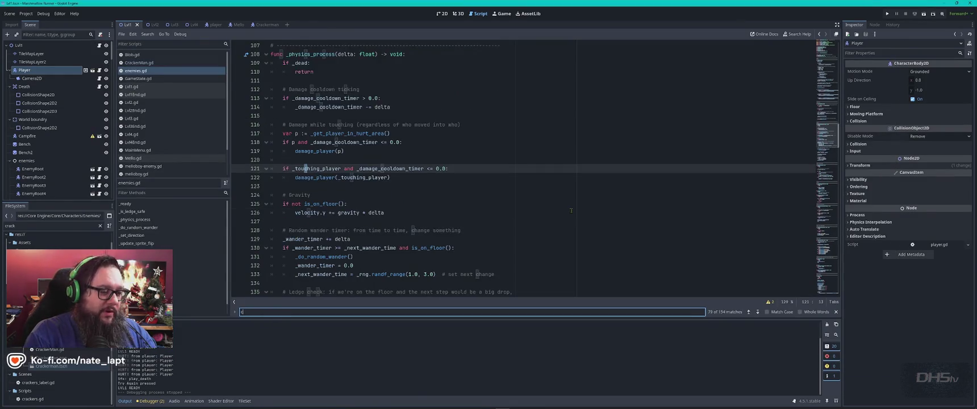
{"action": "type", "text": "oold"}
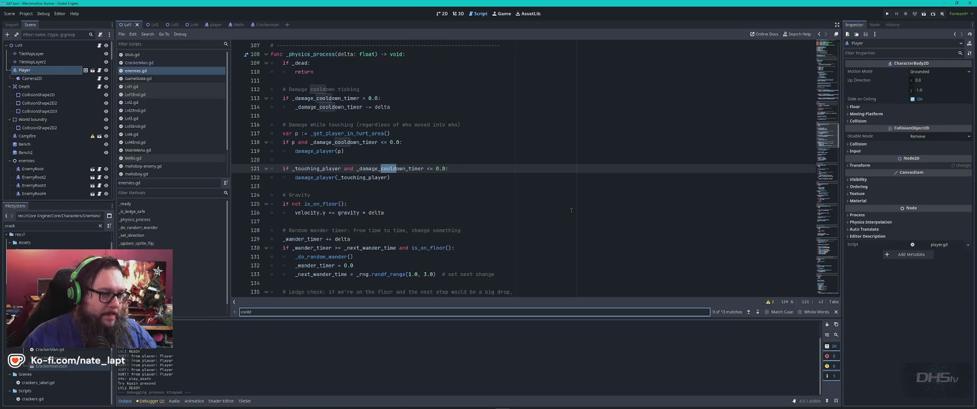
{"action": "key", "text": "Return"}
{"action": "key", "text": "Return"}
{"action": "key", "text": "Return"}
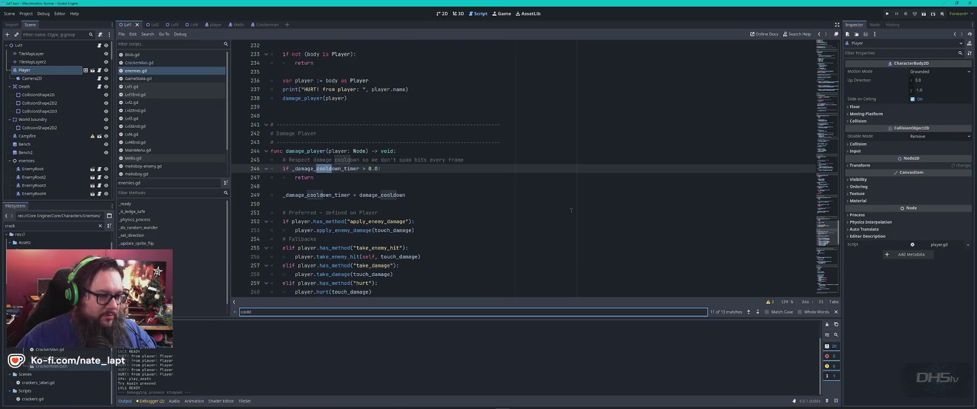
{"action": "key", "text": "Return"}
{"action": "key", "text": "Return"}
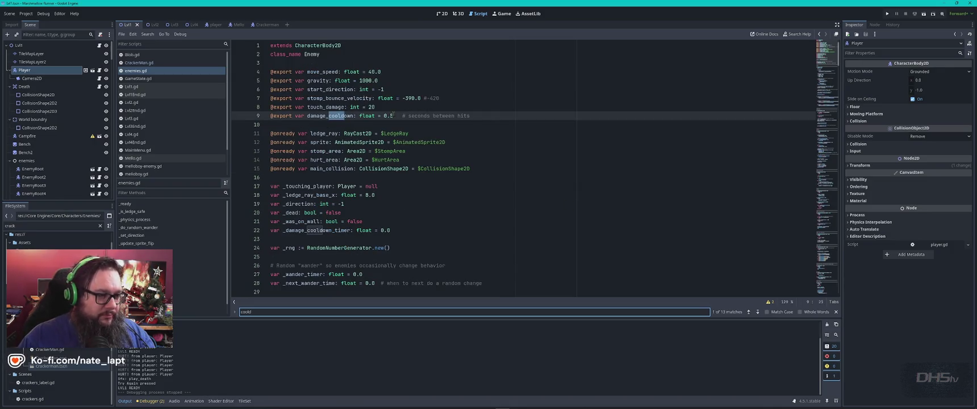
Change damage_cooldown on line 9 from 0.5 to 0.05 and launch the game
{"action": "left_click", "coordinate": [389, 115]}
{"action": "type", "text": "0"}
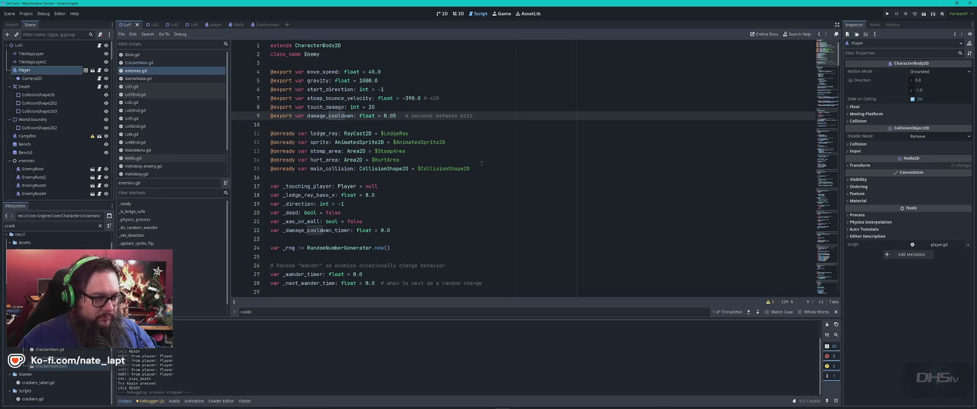
{"action": "key", "text": "F5"}
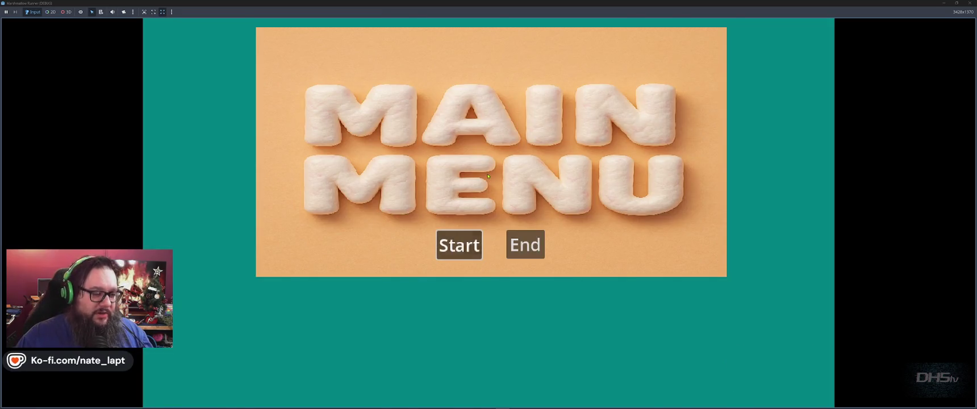
{"action": "left_click", "coordinate": [459, 245]}
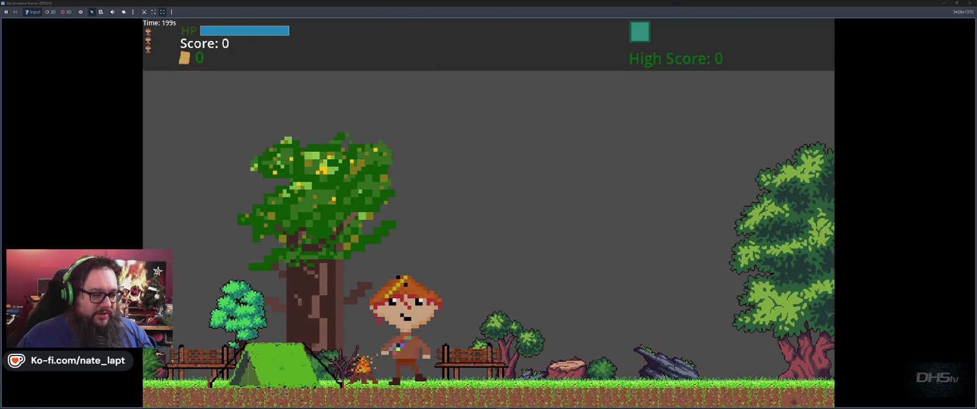
{"action": "key", "text": "Right"}
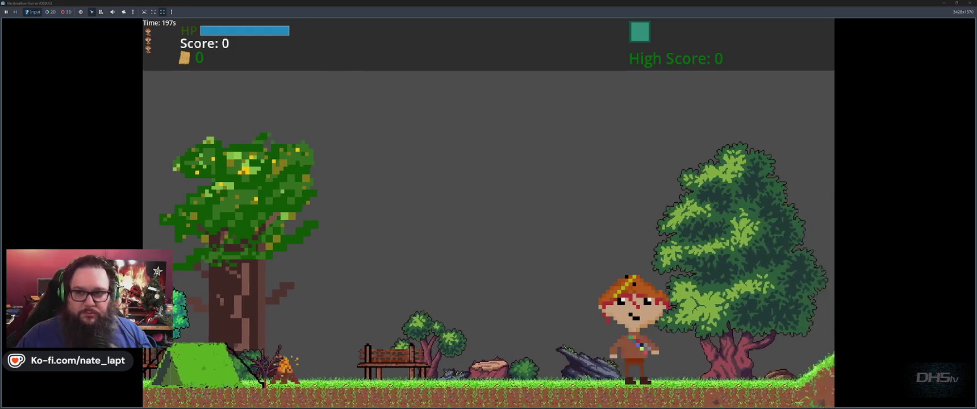
{"action": "key", "text": "Right"}
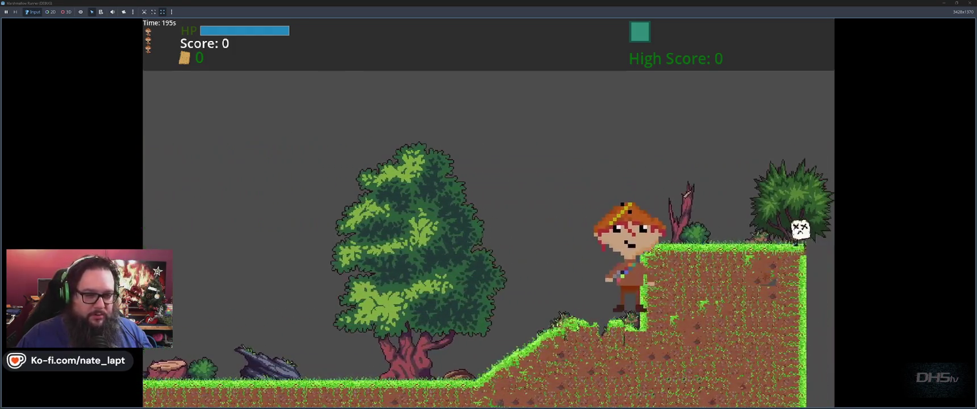
{"action": "key", "text": "space"}
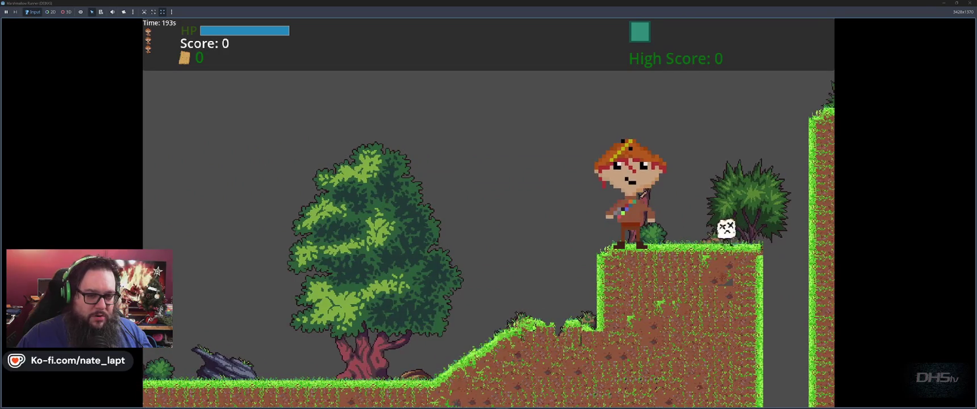
{"action": "key", "text": "Right"}
{"action": "key", "text": "space"}
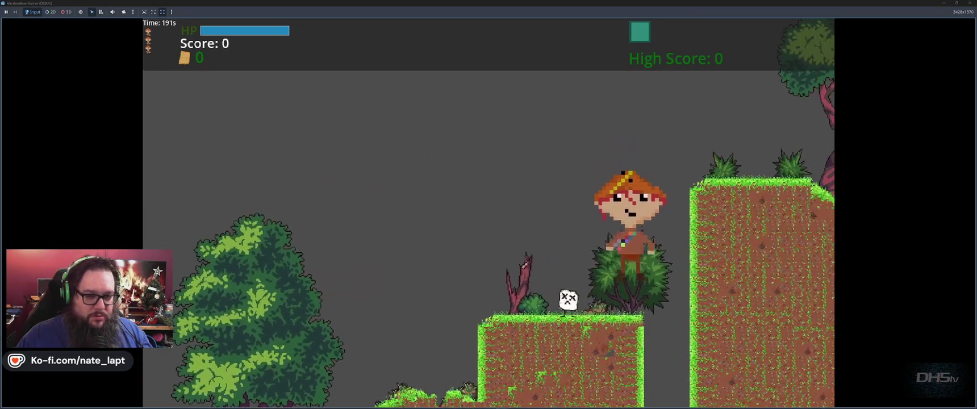
{"action": "key", "text": "Left"}
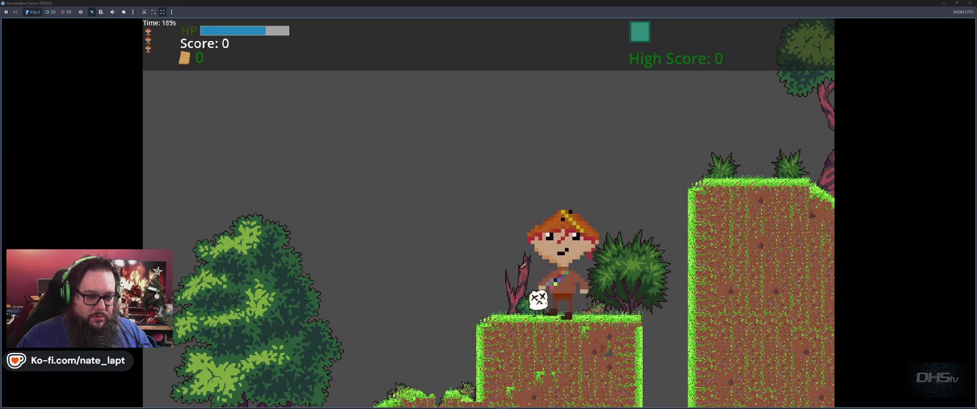
{"action": "key", "text": "F8"}
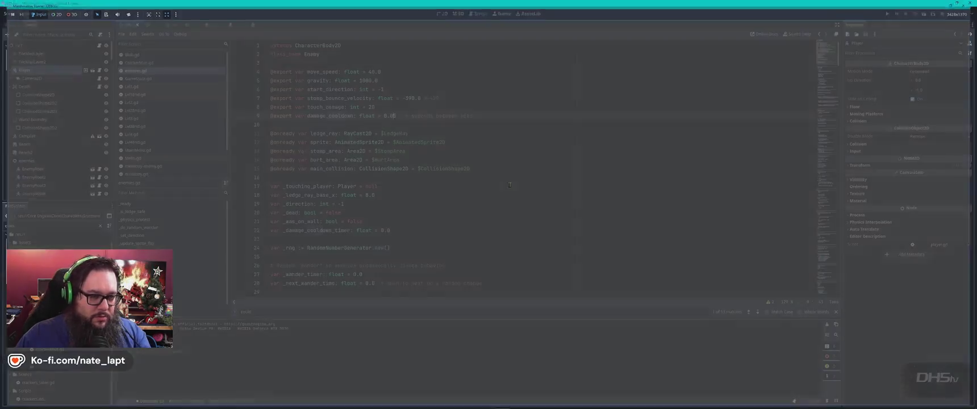
Type the ChatGPT follow-up 'Player takes damage, but it's very long between', then return to Godot
{"action": "key", "text": "alt+Tab"}
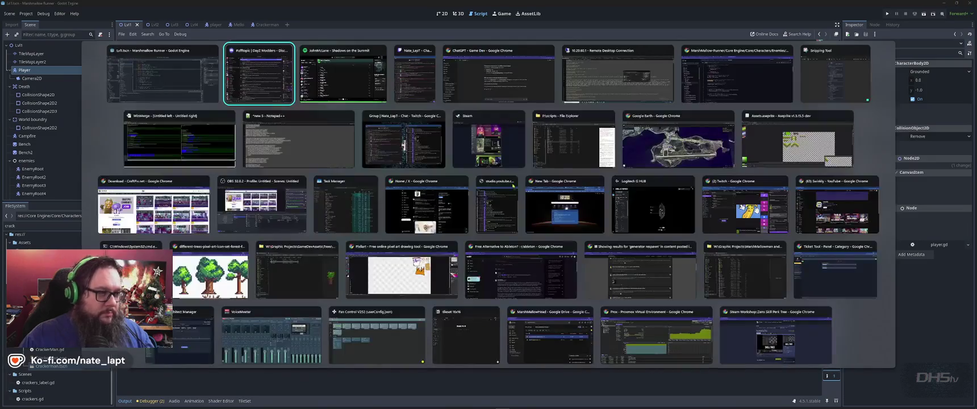
{"action": "key", "text": "Tab"}
{"action": "key", "text": "Tab"}
{"action": "key", "text": "Tab"}
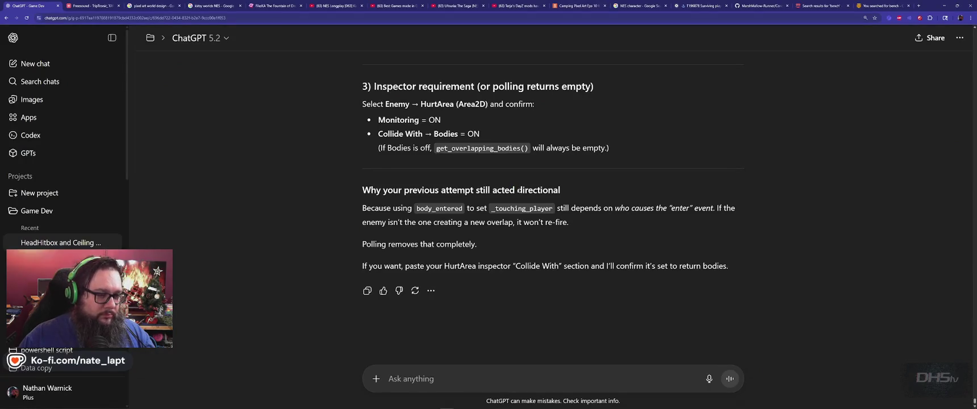
{"action": "type", "text": "Player takes damage, but it's very long between"}
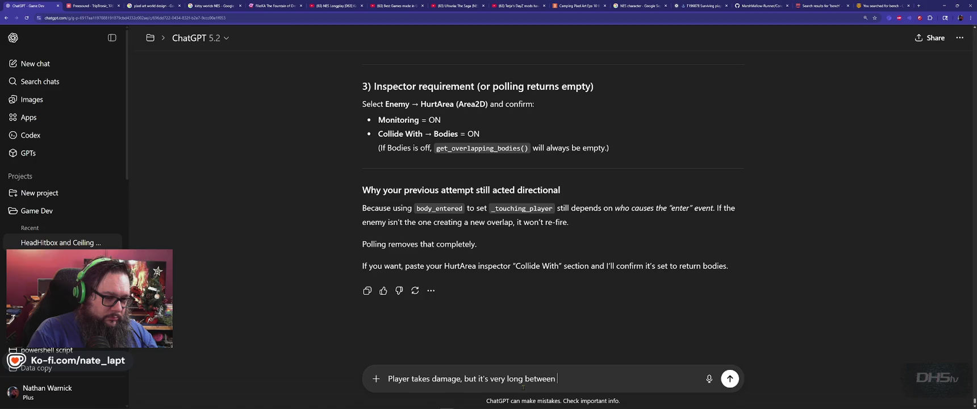
{"action": "key", "text": "alt+Tab"}
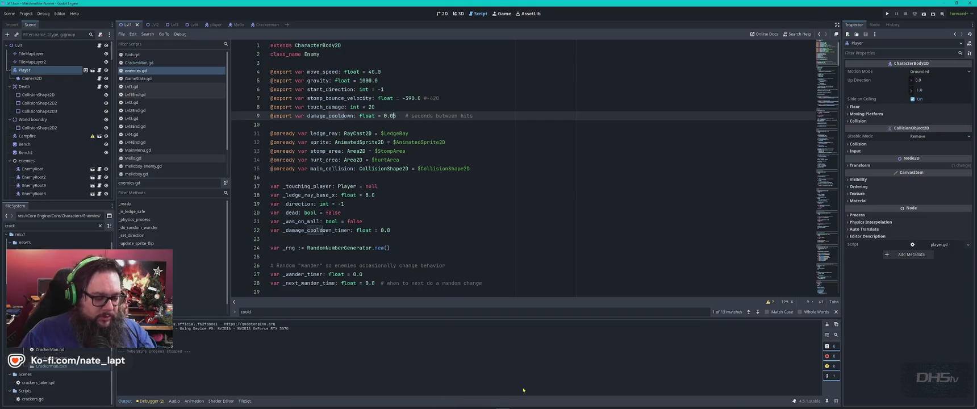
Relaunch the game with F5 and leave it on the Main Menu
{"action": "key", "text": "F5"}
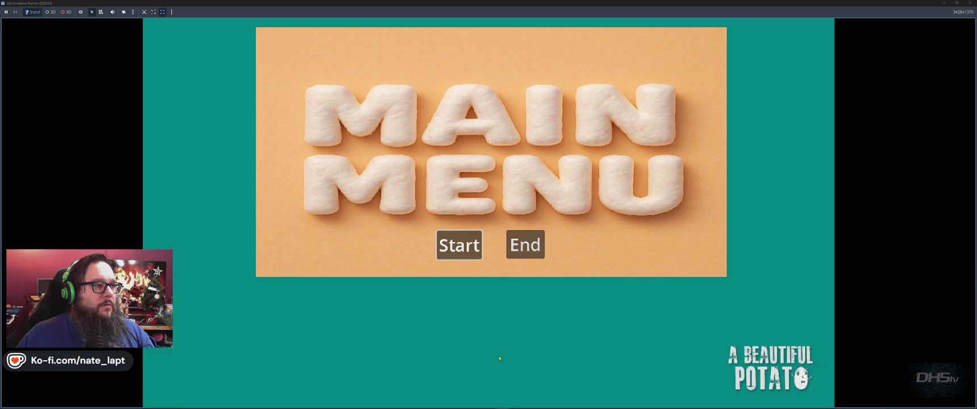
{"action": "key", "text": "alt+Tab"}
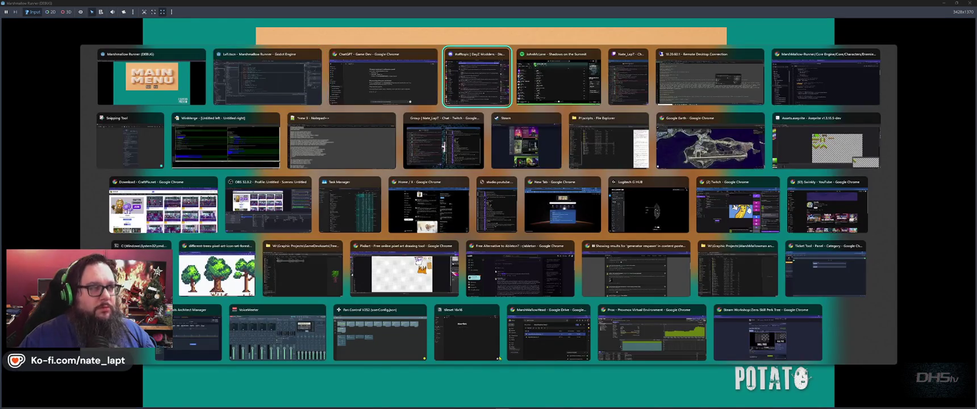
{"action": "key", "text": "Escape"}
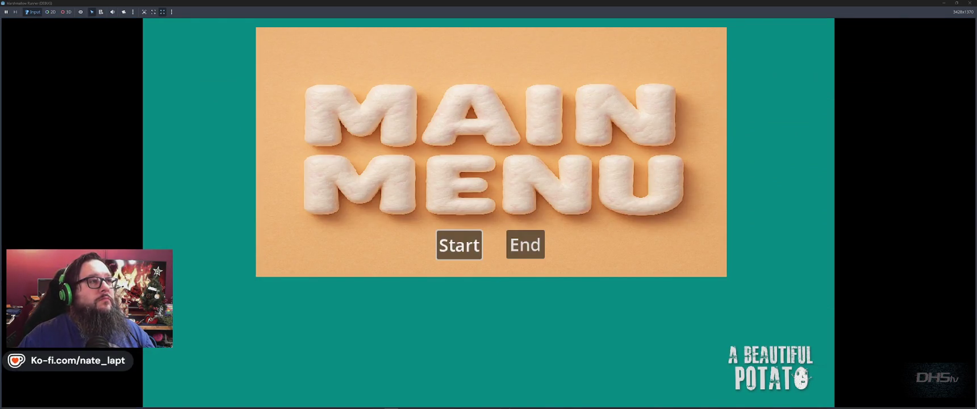
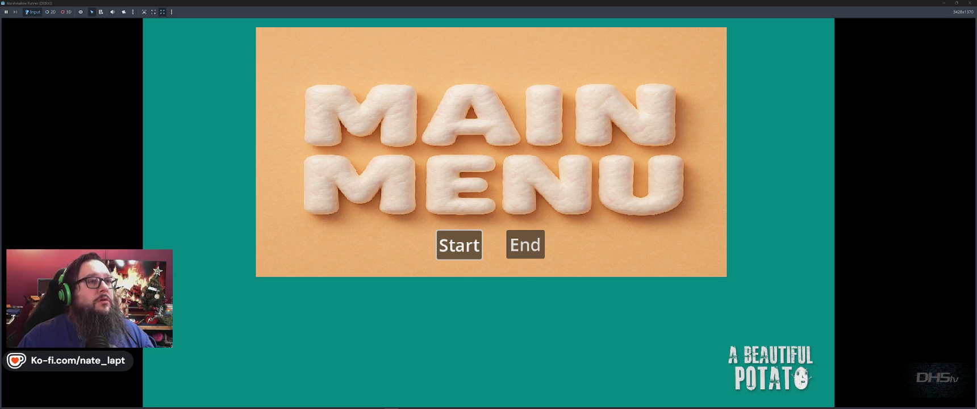
In #news_discussion, open the 42.13.2 Hotfix Released thread and visit its theindiestone.com link
{"action": "key", "text": "alt+Tab"}
{"action": "mouse_move", "coordinate": [458, 34]}
{"action": "left_mouse_down"}
{"action": "mouse_move", "coordinate": [458, 7]}
{"action": "mouse_move", "coordinate": [413, 33]}
{"action": "left_mouse_up"}
{"action": "scroll", "coordinate": [484, 248], "scroll_direction": "up", "scroll_amount": 10}
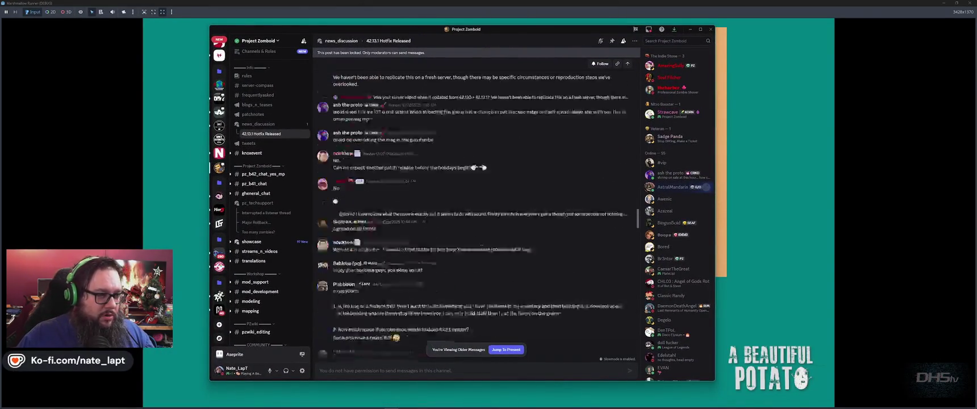
{"action": "scroll", "coordinate": [484, 249], "scroll_direction": "up", "scroll_amount": 5}
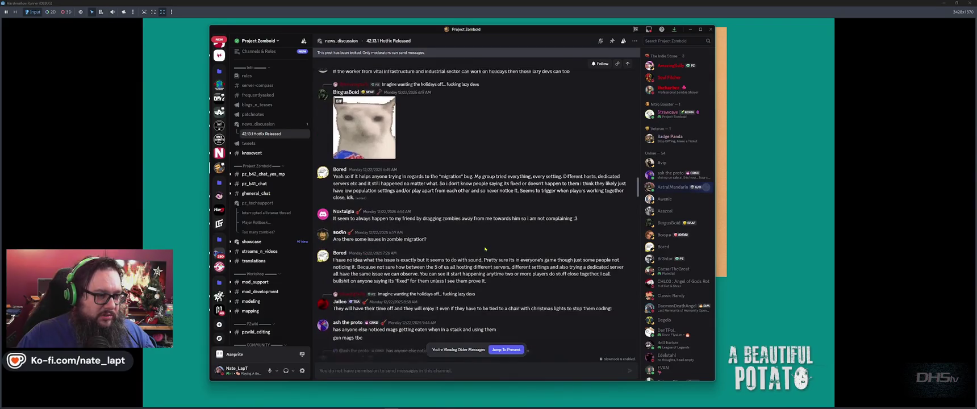
{"action": "scroll", "coordinate": [484, 248], "scroll_direction": "down", "scroll_amount": 15}
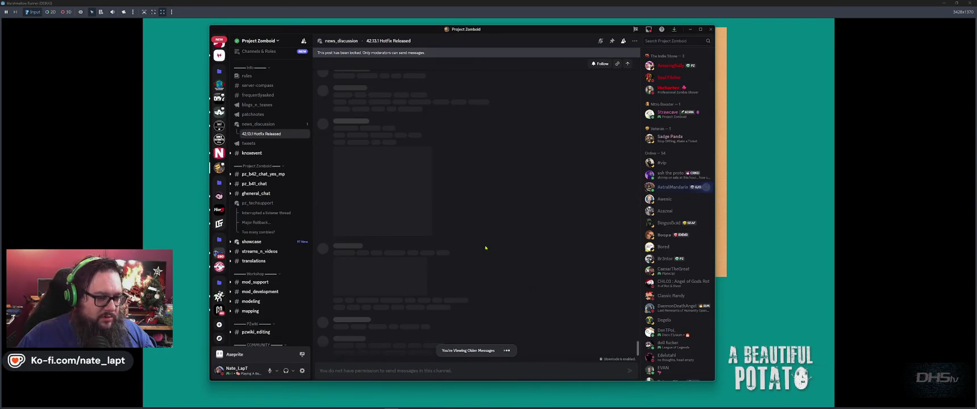
{"action": "scroll", "coordinate": [486, 248], "scroll_direction": "down", "scroll_amount": 1}
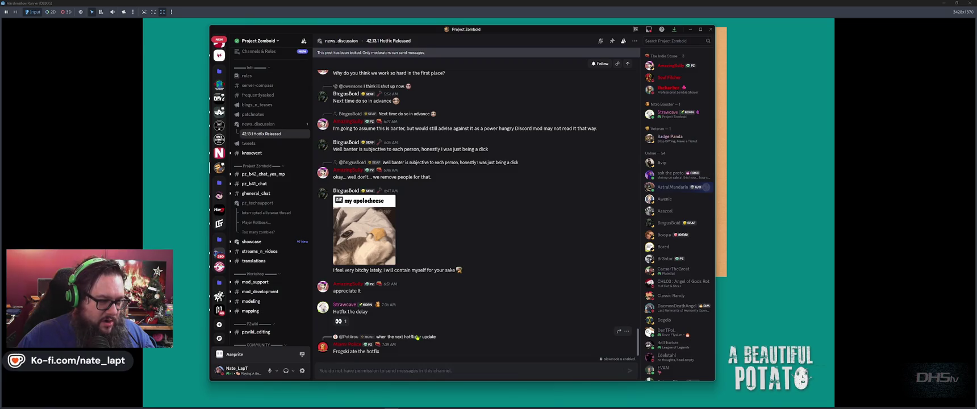
{"action": "left_click", "coordinate": [258, 124]}
{"action": "left_click", "coordinate": [433, 117]}
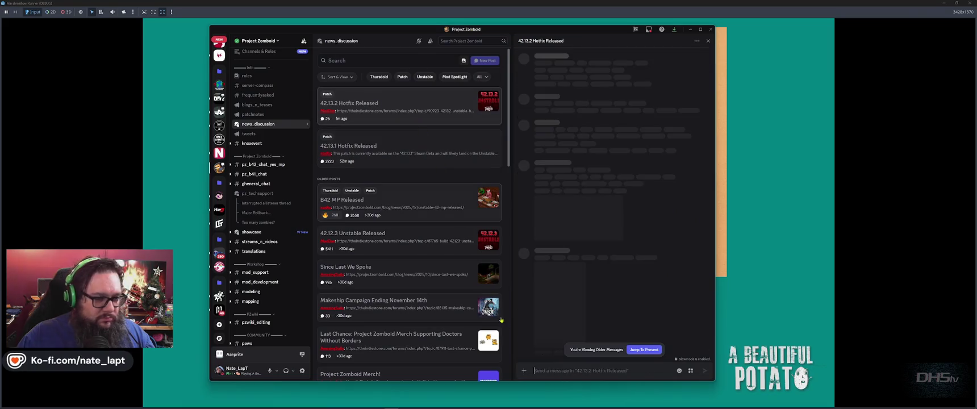
{"action": "scroll", "coordinate": [651, 271], "scroll_direction": "up", "scroll_amount": 10}
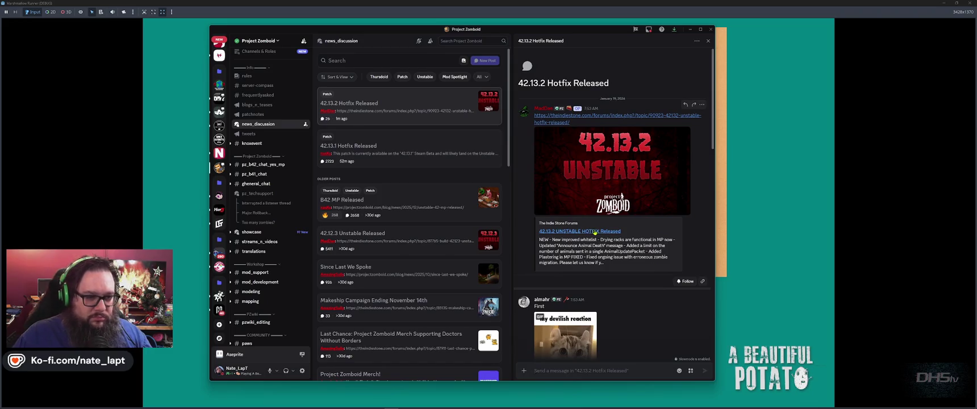
{"action": "left_click", "coordinate": [592, 231]}
{"action": "left_click", "coordinate": [493, 232]}
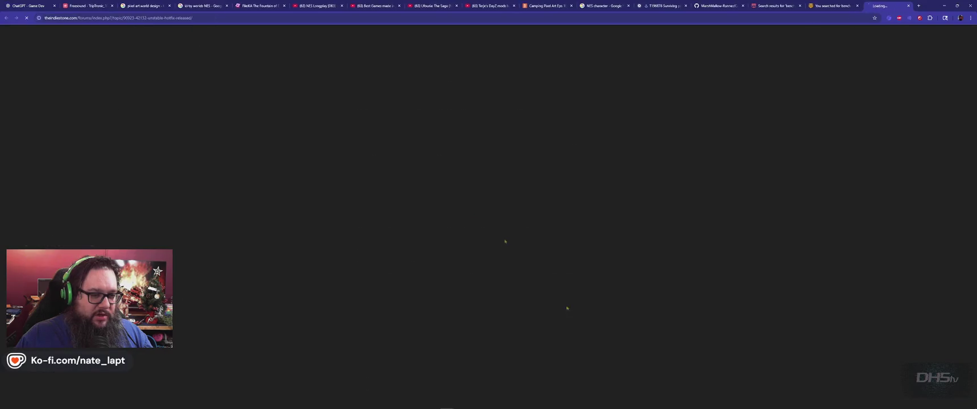
Scroll the hotfix forum post down to the FIXED section and zoom the page to 250%
{"action": "key", "text": "alt+Tab"}
{"action": "key", "text": "alt+Tab"}
{"action": "key", "text": "alt+Tab"}
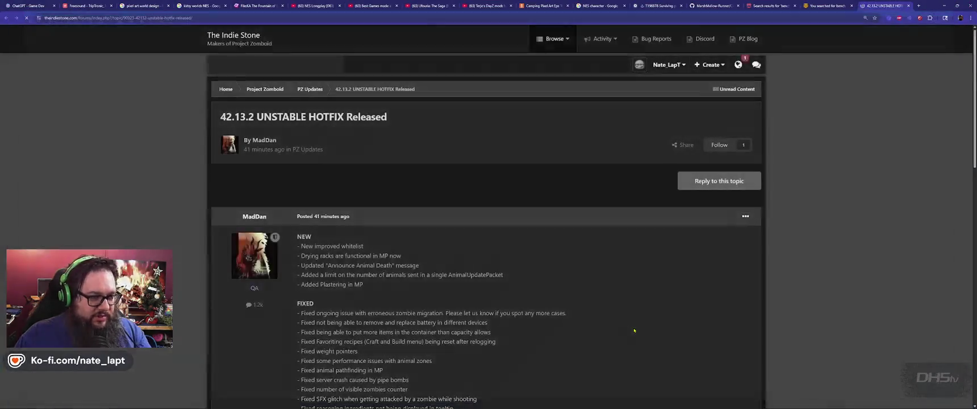
{"action": "scroll", "coordinate": [523, 221], "scroll_direction": "down", "scroll_amount": 3}
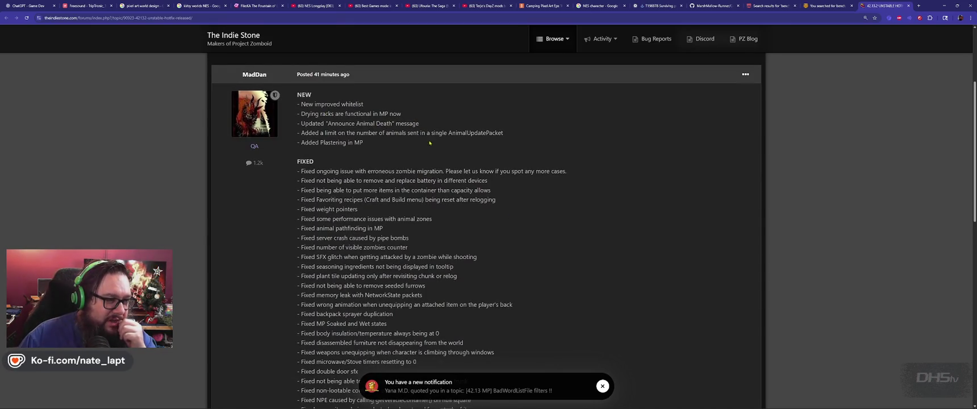
{"action": "scroll", "coordinate": [437, 131], "scroll_direction": "down", "scroll_amount": 1}
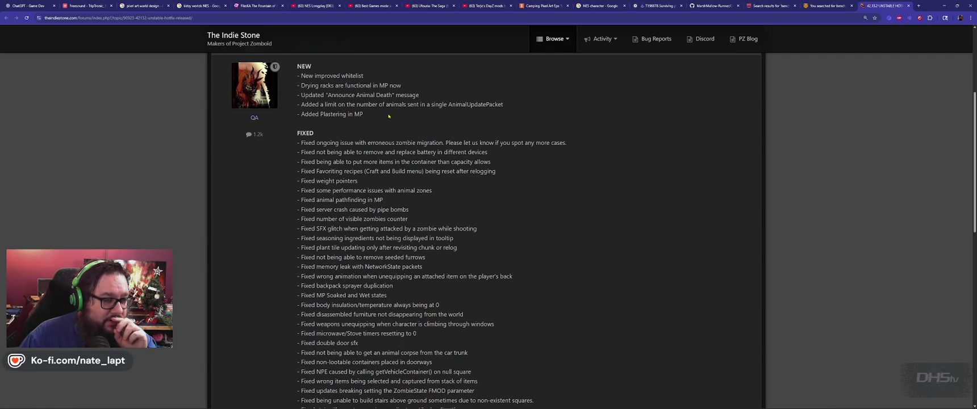
{"action": "scroll", "coordinate": [402, 131], "scroll_direction": "down", "scroll_amount": 2}
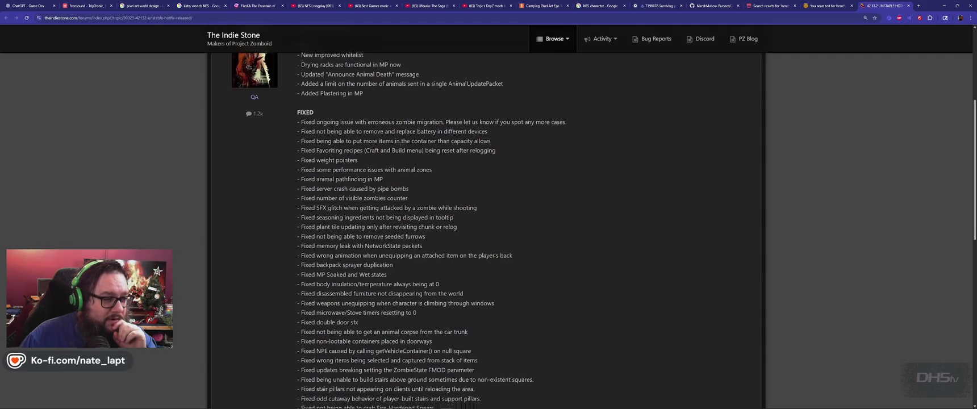
{"action": "key", "text": "ctrl+plus"}
{"action": "key", "text": "ctrl+plus"}
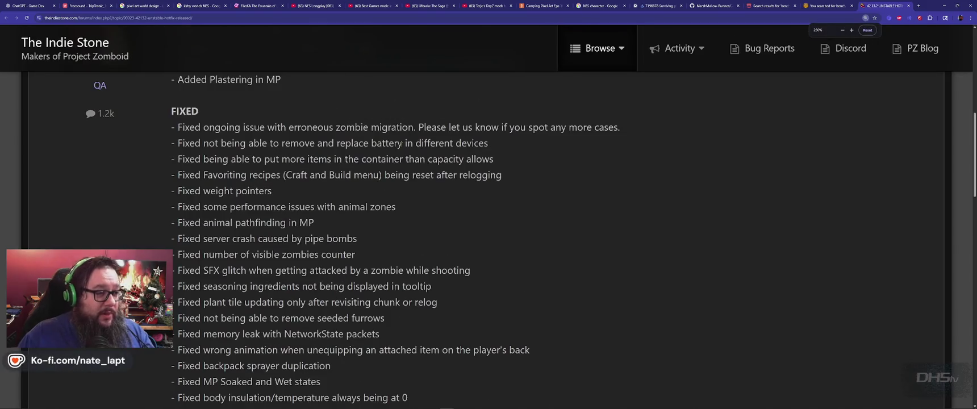
{"action": "mouse_move", "coordinate": [287, 127]}
{"action": "left_mouse_down"}
{"action": "mouse_move", "coordinate": [425, 143]}
{"action": "mouse_move", "coordinate": [425, 127]}
{"action": "left_mouse_up"}
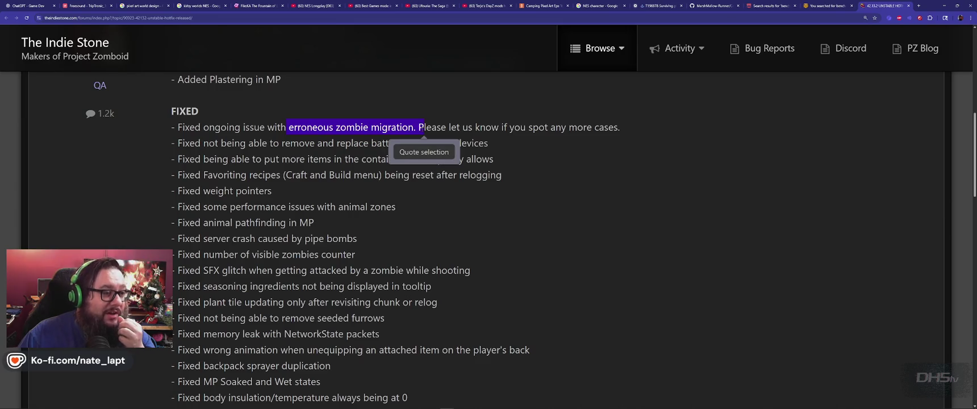
{"action": "left_click", "coordinate": [508, 128]}
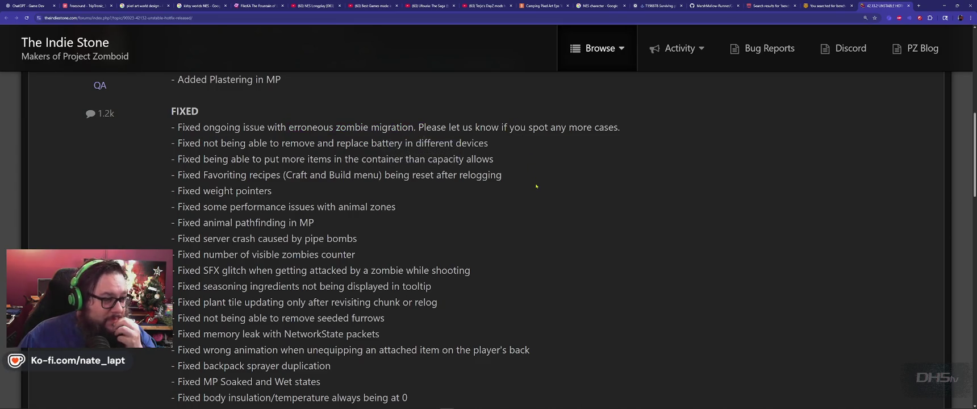
{"action": "left_click_drag", "start_coordinate": [223, 144], "coordinate": [487, 144]}
{"action": "left_click", "coordinate": [532, 153]}
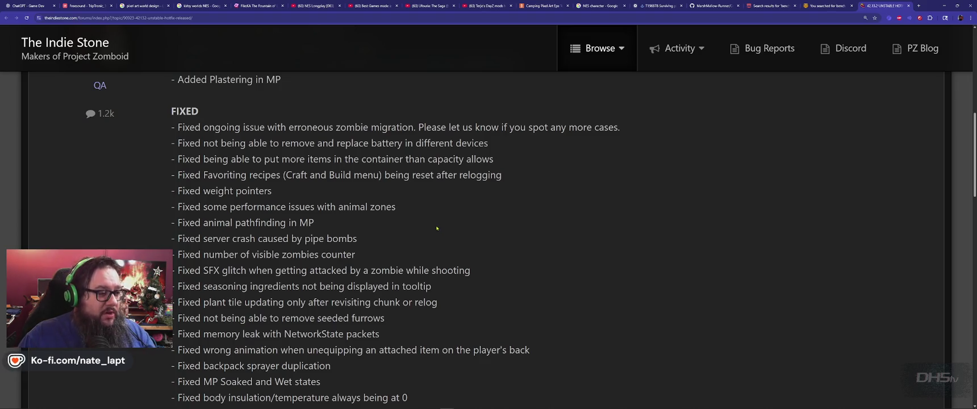
{"action": "scroll", "coordinate": [439, 229], "scroll_direction": "down", "scroll_amount": 1}
{"action": "scroll", "coordinate": [437, 229], "scroll_direction": "down", "scroll_amount": 1}
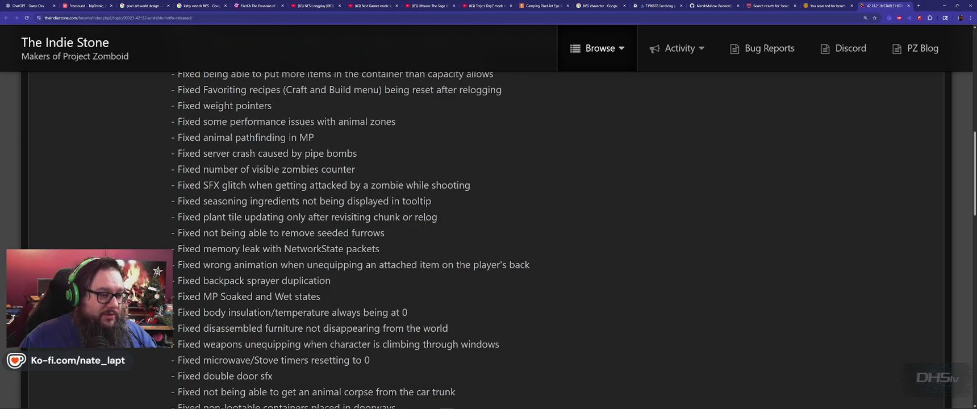
{"action": "left_click_drag", "start_coordinate": [239, 210], "coordinate": [316, 185]}
{"action": "left_click", "coordinate": [317, 185]}
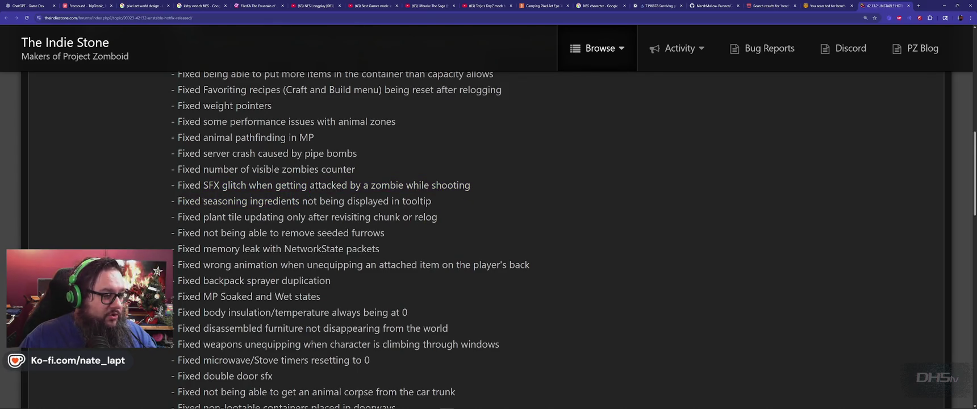
{"action": "left_click_drag", "start_coordinate": [204, 202], "coordinate": [330, 201]}
{"action": "left_click", "coordinate": [205, 217]}
{"action": "left_click_drag", "start_coordinate": [203, 216], "coordinate": [372, 218]}
{"action": "left_click", "coordinate": [355, 218]}
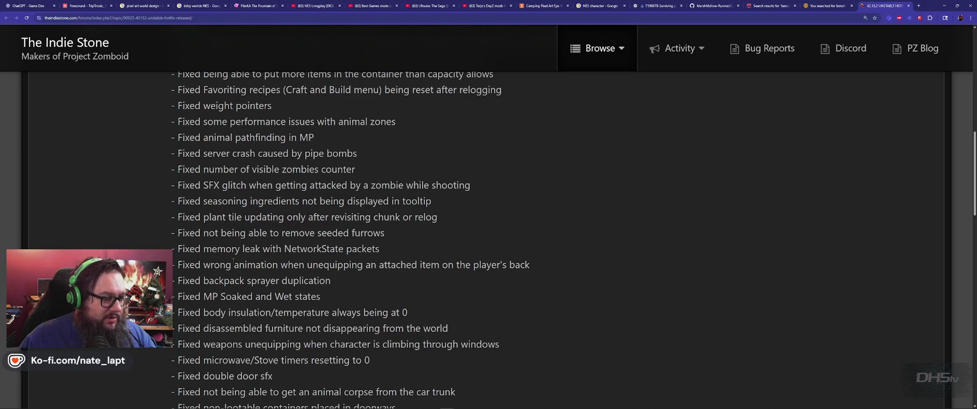
{"action": "left_click_drag", "start_coordinate": [395, 232], "coordinate": [281, 233]}
{"action": "left_click_drag", "start_coordinate": [217, 249], "coordinate": [367, 250]}
{"action": "left_click", "coordinate": [219, 279]}
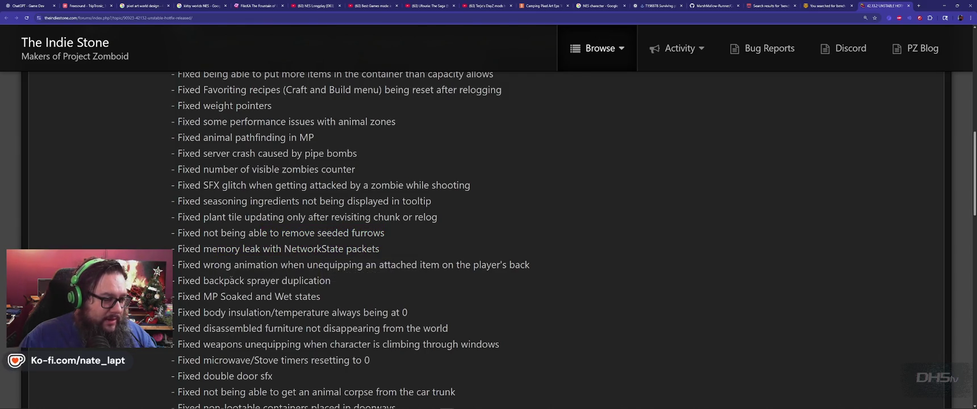
{"action": "scroll", "coordinate": [230, 278], "scroll_direction": "down", "scroll_amount": 3}
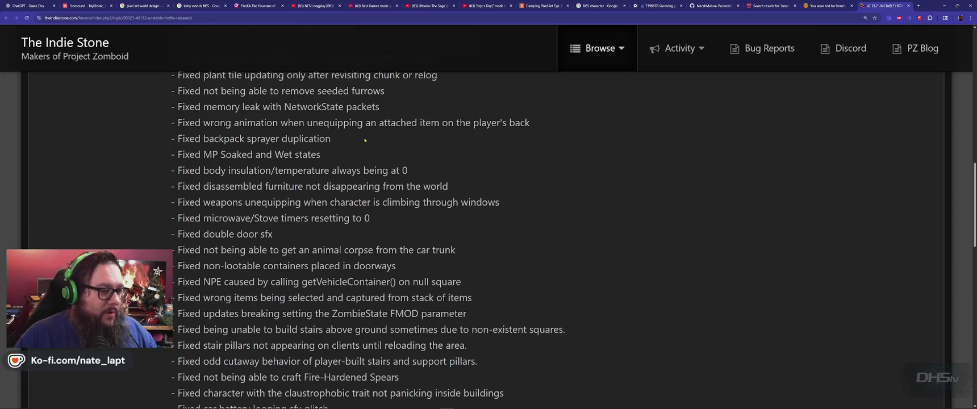
{"action": "mouse_move", "coordinate": [226, 139]}
{"action": "left_mouse_down"}
{"action": "mouse_move", "coordinate": [378, 122]}
{"action": "mouse_move", "coordinate": [333, 139]}
{"action": "left_mouse_up"}
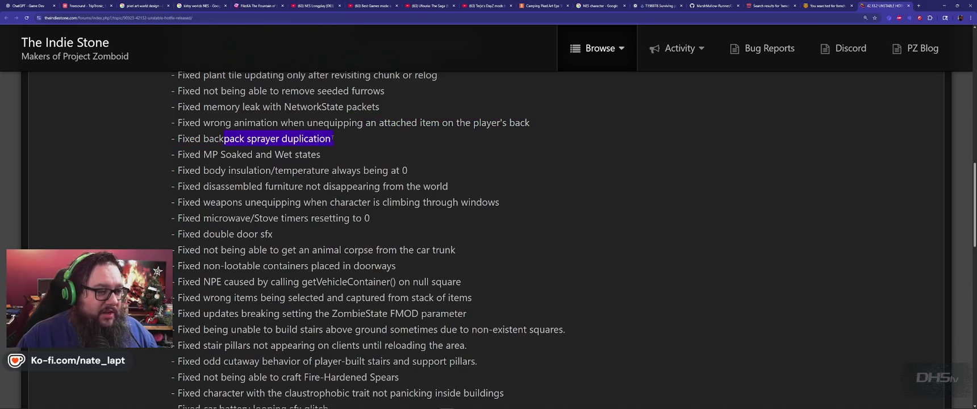
{"action": "left_click", "coordinate": [359, 140]}
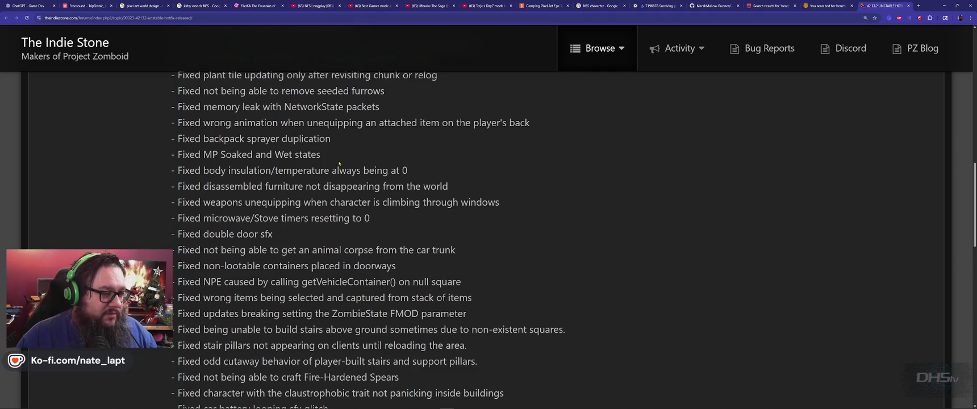
{"action": "left_click_drag", "start_coordinate": [229, 170], "coordinate": [350, 171]}
{"action": "left_click", "coordinate": [416, 179]}
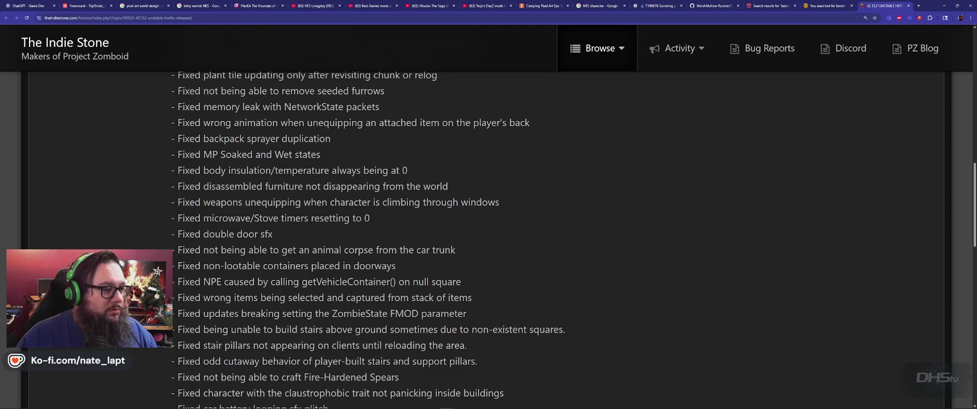
{"action": "left_click_drag", "start_coordinate": [203, 202], "coordinate": [312, 202]}
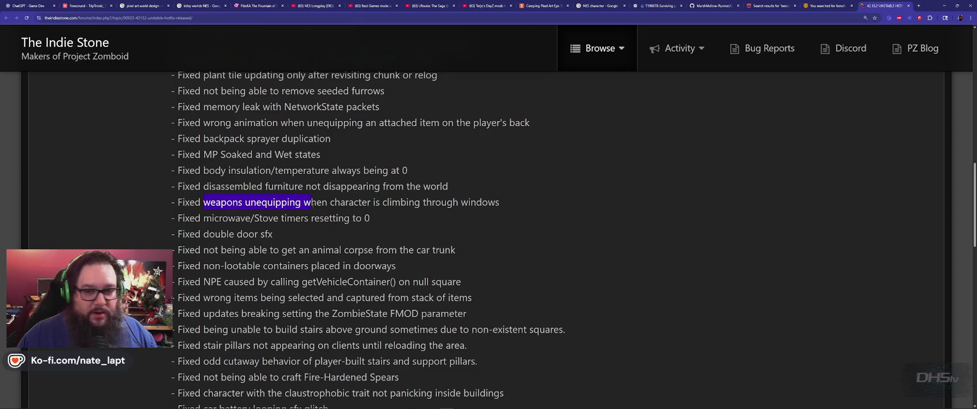
{"action": "left_click", "coordinate": [148, 213]}
{"action": "scroll", "coordinate": [150, 209], "scroll_direction": "down", "scroll_amount": 2}
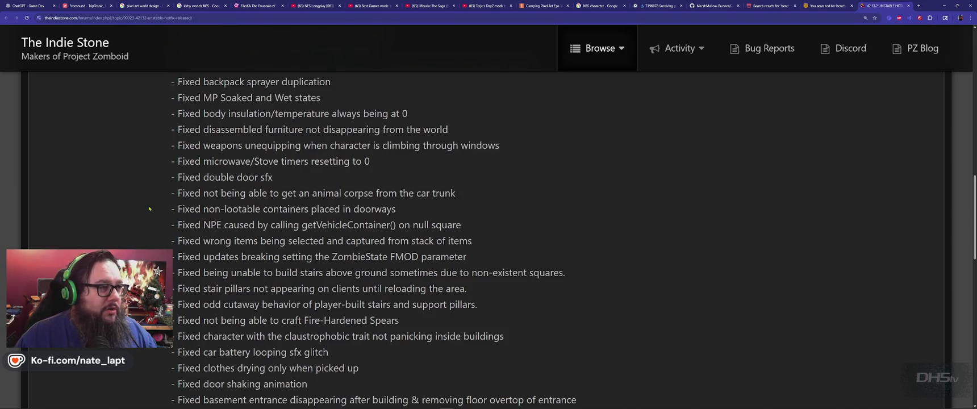
{"action": "mouse_move", "coordinate": [223, 161]}
{"action": "left_mouse_down"}
{"action": "mouse_move", "coordinate": [244, 177]}
{"action": "mouse_move", "coordinate": [350, 162]}
{"action": "left_mouse_up"}
{"action": "left_click", "coordinate": [238, 186]}
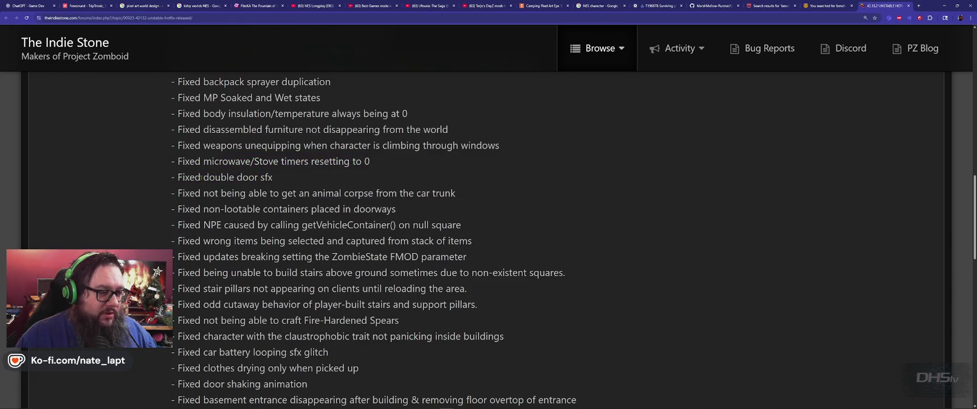
{"action": "left_click_drag", "start_coordinate": [203, 192], "coordinate": [363, 193]}
{"action": "scroll", "coordinate": [284, 116], "scroll_direction": "down", "scroll_amount": 3}
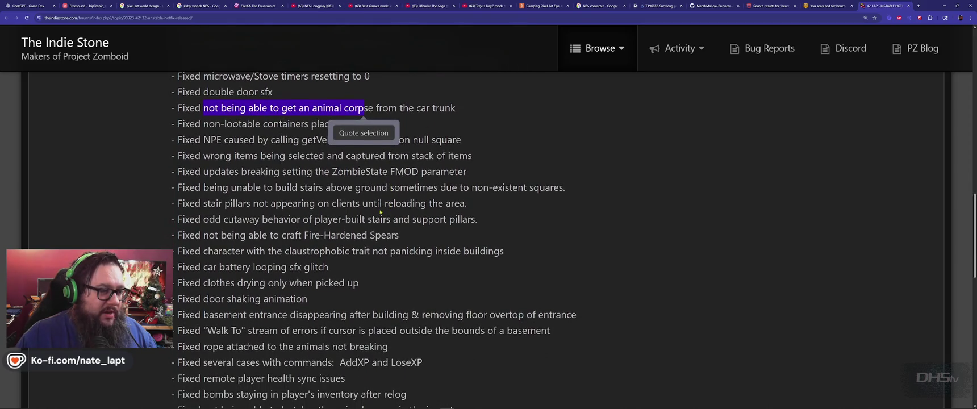
Highlight and read the doorway containers, getVehicleContainer() null square and stack-of-items fixes
{"action": "left_click", "coordinate": [285, 117]}
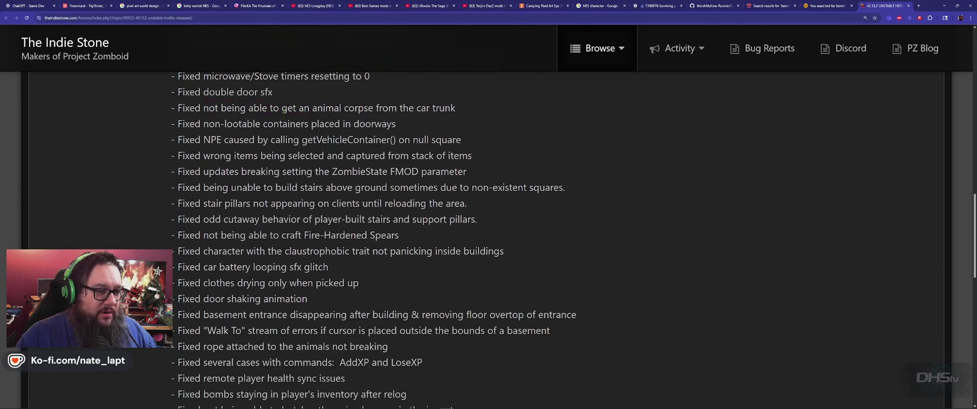
{"action": "left_click_drag", "start_coordinate": [209, 124], "coordinate": [437, 123]}
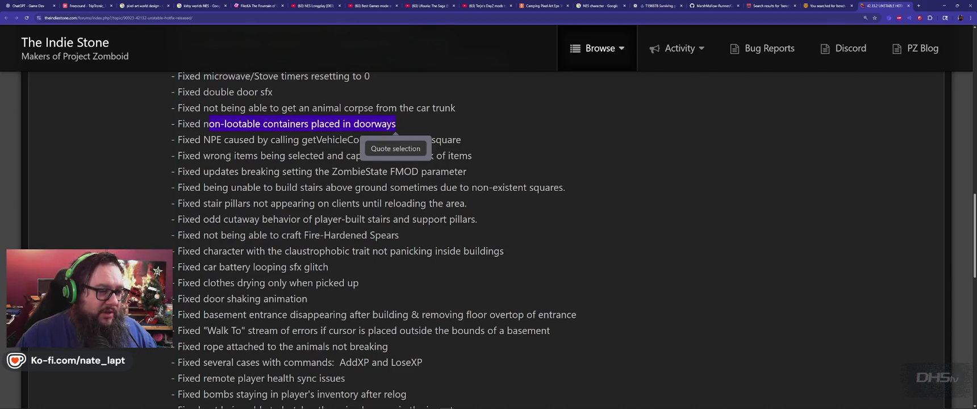
{"action": "left_click", "coordinate": [221, 140]}
{"action": "left_click_drag", "start_coordinate": [203, 139], "coordinate": [461, 140]}
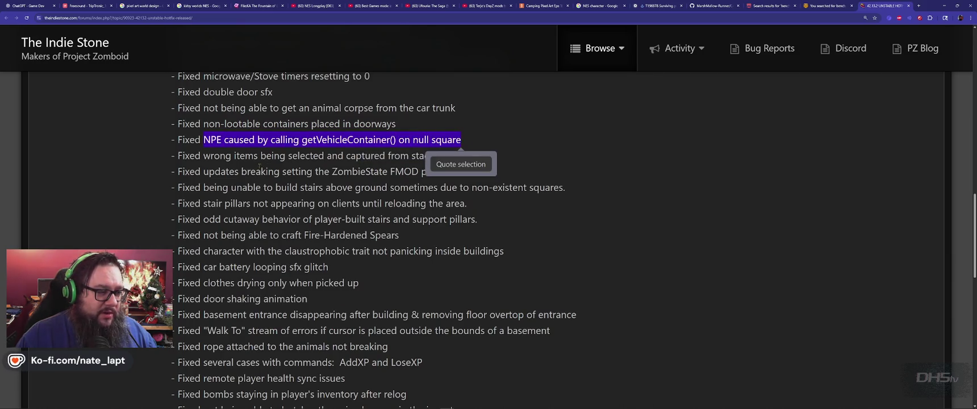
{"action": "left_click", "coordinate": [245, 142]}
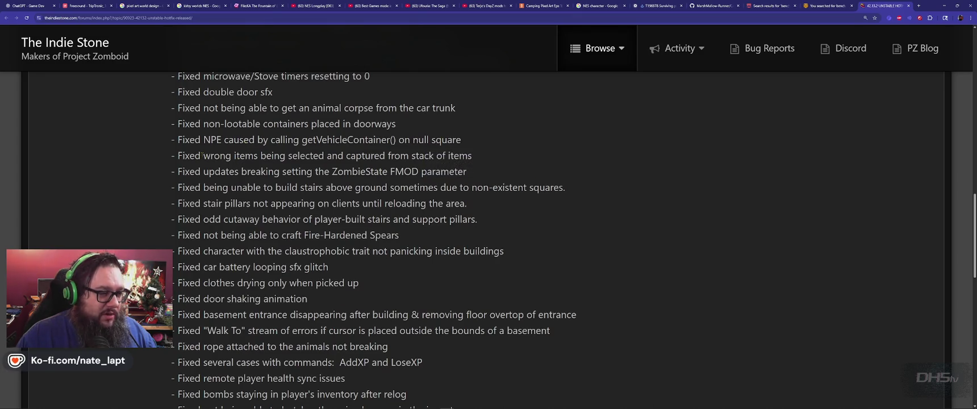
{"action": "left_click_drag", "start_coordinate": [203, 155], "coordinate": [471, 155]}
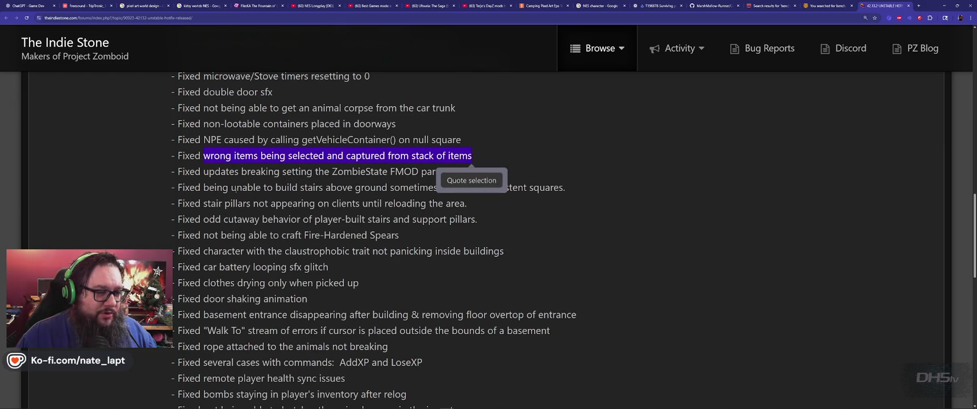
Highlight and read the ZombieState FMOD parameter, stairs above ground and stair pillars fixes
{"action": "left_click_drag", "start_coordinate": [204, 172], "coordinate": [485, 174]}
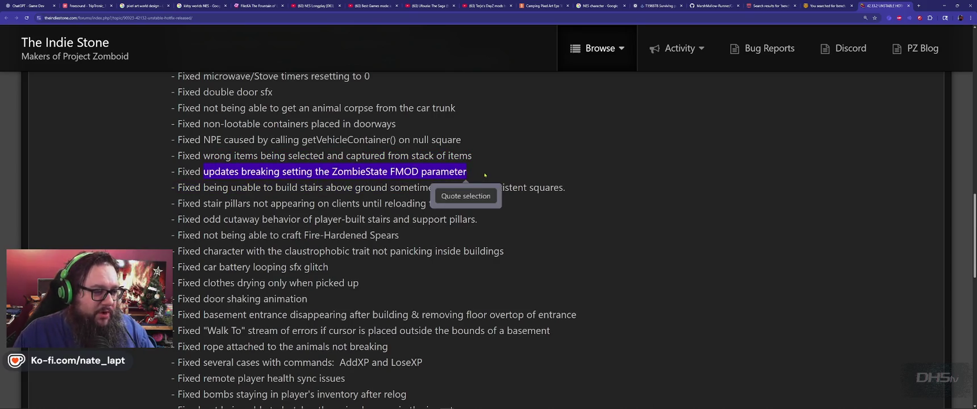
{"action": "left_click", "coordinate": [339, 191]}
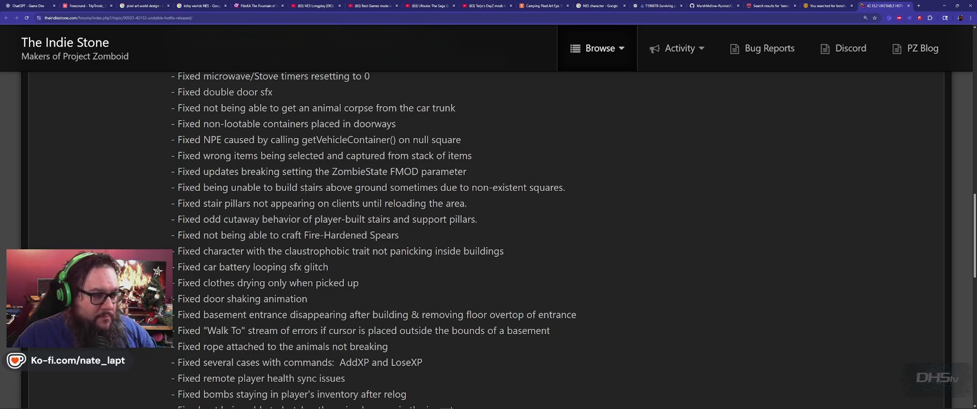
{"action": "left_click_drag", "start_coordinate": [207, 187], "coordinate": [545, 188]}
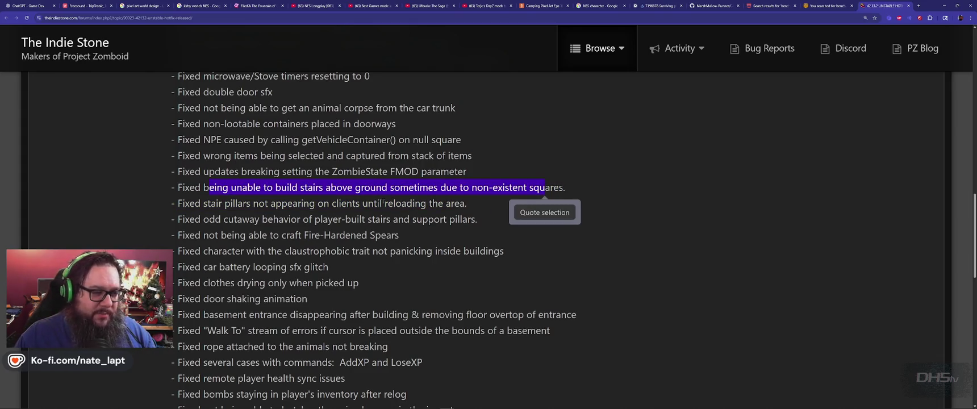
{"action": "left_click", "coordinate": [331, 204]}
{"action": "mouse_move", "coordinate": [210, 203]}
{"action": "left_mouse_down"}
{"action": "mouse_move", "coordinate": [332, 203]}
{"action": "mouse_move", "coordinate": [440, 220]}
{"action": "left_mouse_up"}
{"action": "scroll", "coordinate": [422, 250], "scroll_direction": "down", "scroll_amount": 2}
{"action": "left_click", "coordinate": [422, 250]}
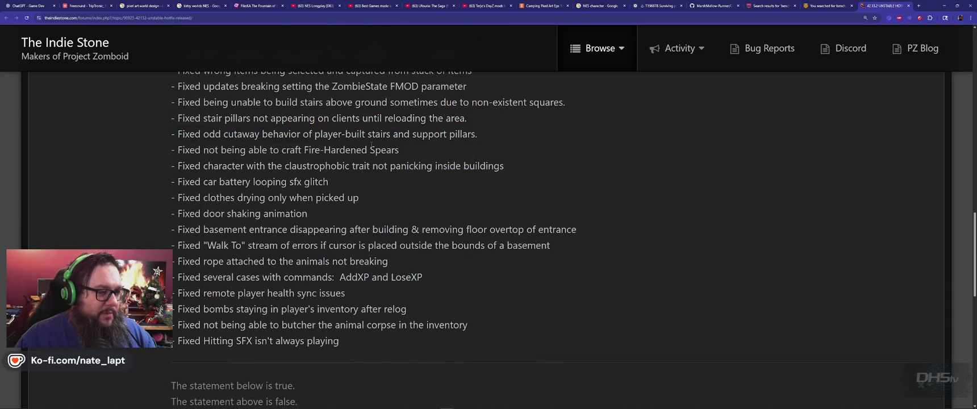
Highlight and read the Fire-Hardened Spears, claustrophobic trait, car battery sfx and clothes drying fixes
{"action": "left_click_drag", "start_coordinate": [202, 150], "coordinate": [396, 166]}
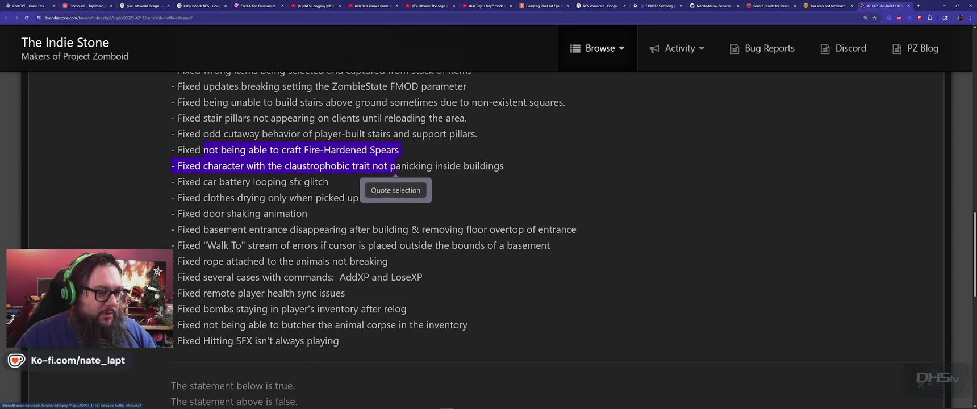
{"action": "left_click", "coordinate": [294, 168]}
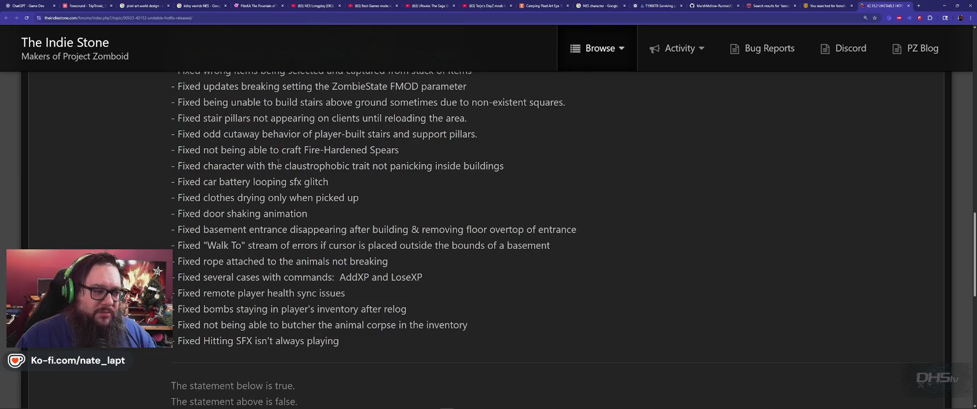
{"action": "left_click_drag", "start_coordinate": [199, 163], "coordinate": [450, 166]}
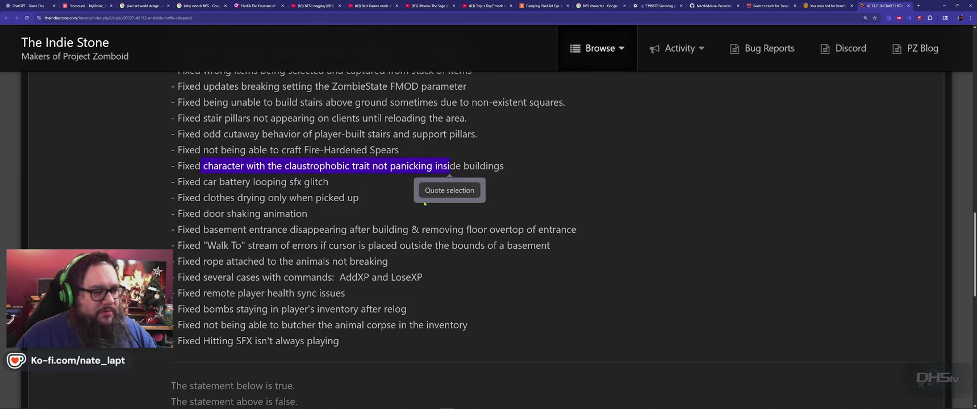
{"action": "left_click", "coordinate": [379, 194]}
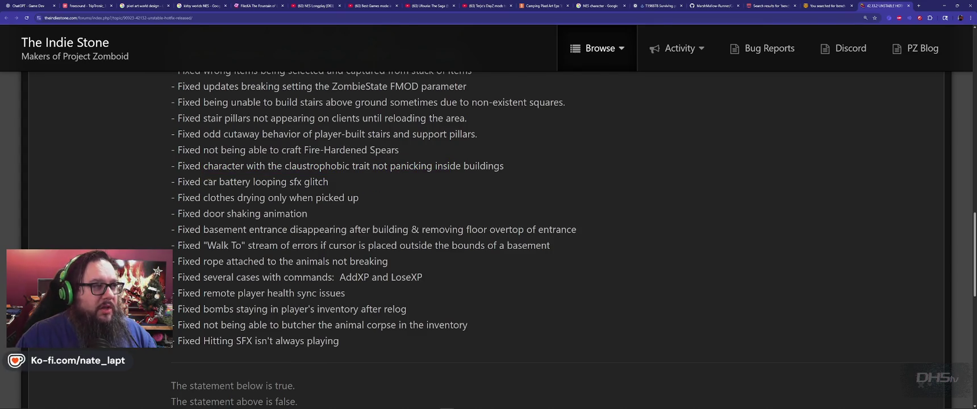
{"action": "left_click_drag", "start_coordinate": [209, 181], "coordinate": [329, 182]}
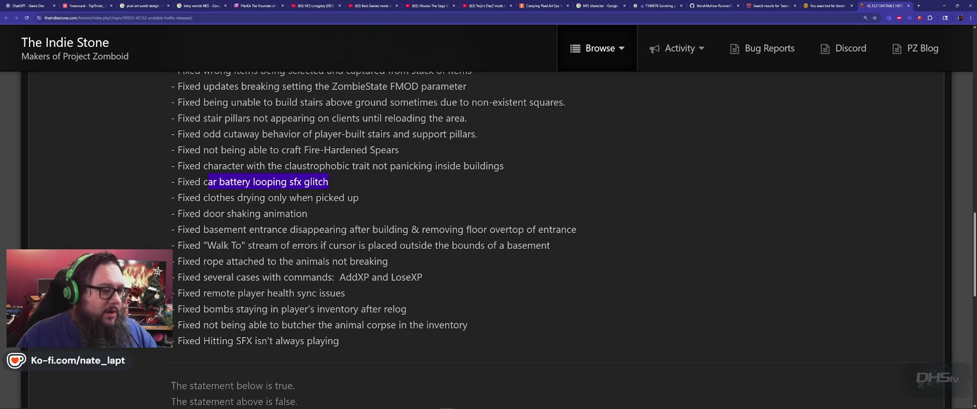
{"action": "left_click_drag", "start_coordinate": [210, 197], "coordinate": [359, 198]}
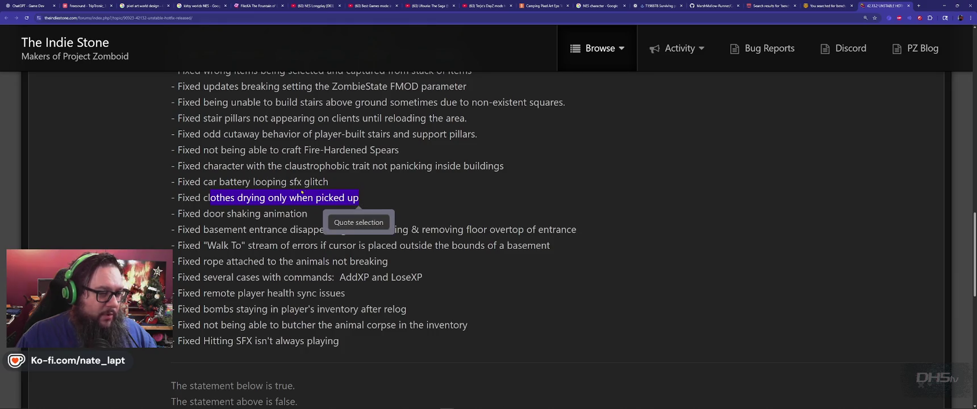
{"action": "left_click", "coordinate": [244, 198]}
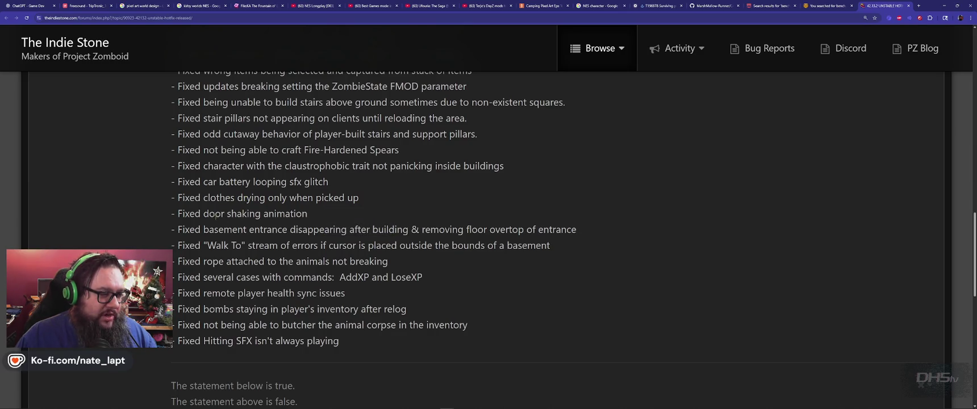
Highlight and read the basement entrance, Walk To, animal rope, AddXP/LoseXP and health sync fixes
{"action": "left_click_drag", "start_coordinate": [209, 233], "coordinate": [523, 232]}
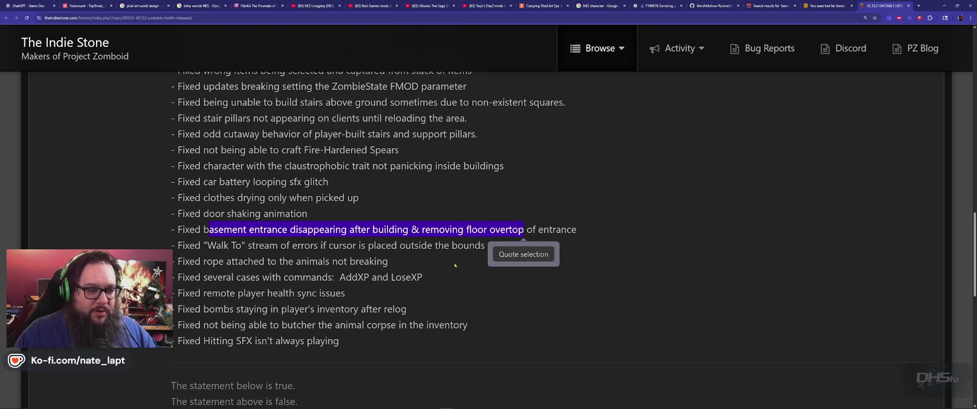
{"action": "left_click", "coordinate": [216, 256]}
{"action": "mouse_move", "coordinate": [207, 245]}
{"action": "left_mouse_down"}
{"action": "mouse_move", "coordinate": [537, 229]}
{"action": "mouse_move", "coordinate": [264, 262]}
{"action": "mouse_move", "coordinate": [545, 245]}
{"action": "mouse_move", "coordinate": [518, 245]}
{"action": "left_mouse_up"}
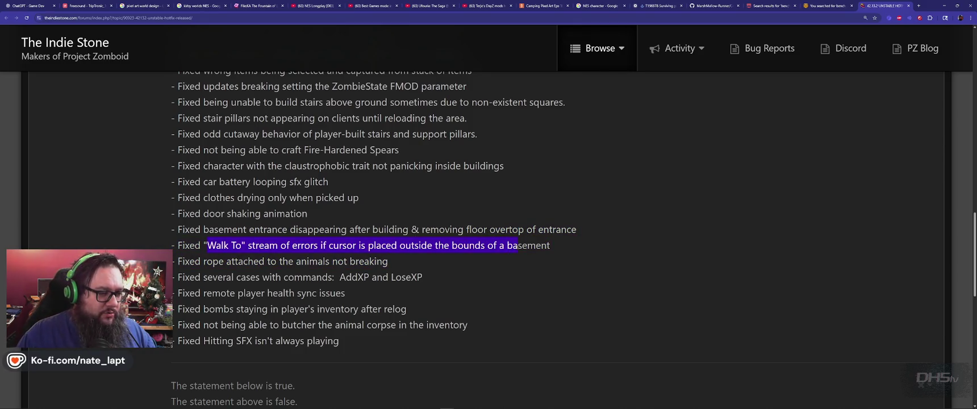
{"action": "left_click", "coordinate": [415, 248]}
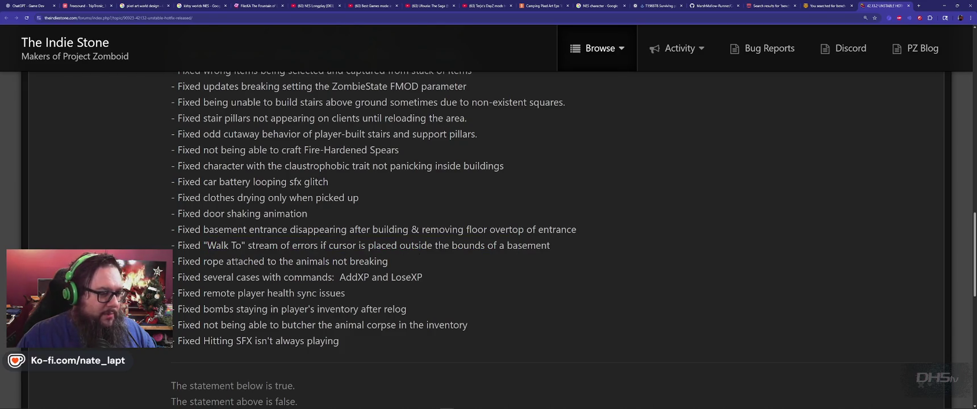
{"action": "left_click_drag", "start_coordinate": [195, 261], "coordinate": [388, 261]}
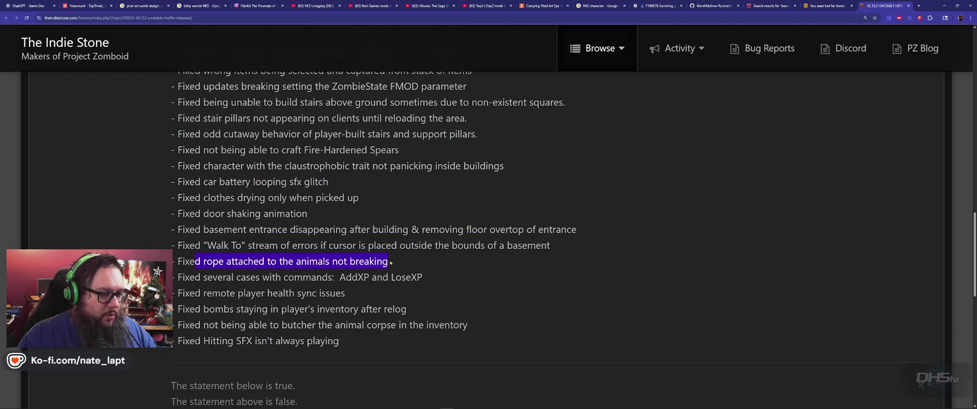
{"action": "left_click", "coordinate": [288, 260]}
{"action": "mouse_move", "coordinate": [203, 277]}
{"action": "left_mouse_down"}
{"action": "mouse_move", "coordinate": [403, 276]}
{"action": "mouse_move", "coordinate": [422, 289]}
{"action": "left_mouse_up"}
{"action": "left_click_drag", "start_coordinate": [203, 293], "coordinate": [360, 296]}
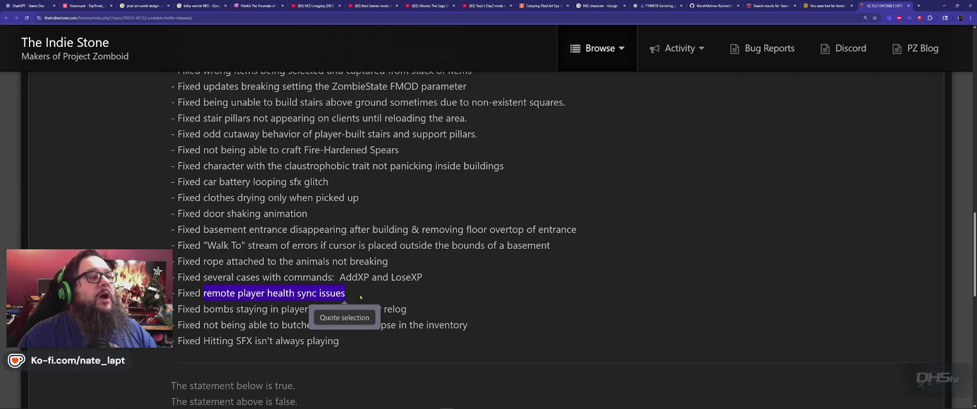
{"action": "scroll", "coordinate": [360, 297], "scroll_direction": "down", "scroll_amount": 2}
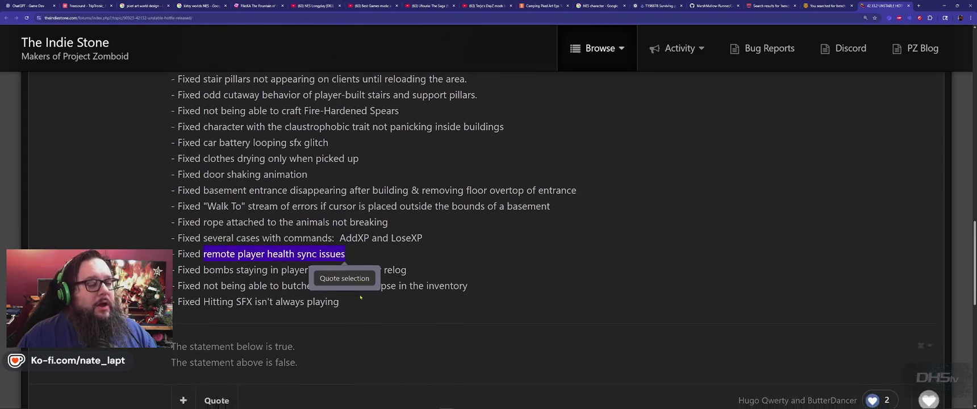
{"action": "left_click", "coordinate": [275, 255]}
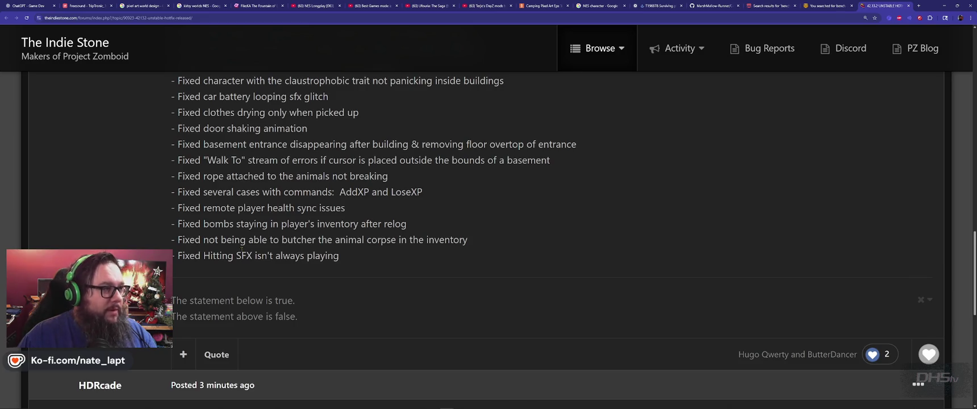
Read the animal corpse butchering and Hitting SFX fixes, then scroll past the patch notes
{"action": "left_click_drag", "start_coordinate": [203, 239], "coordinate": [461, 239]}
{"action": "left_click", "coordinate": [279, 250]}
{"action": "left_click_drag", "start_coordinate": [204, 256], "coordinate": [347, 260]}
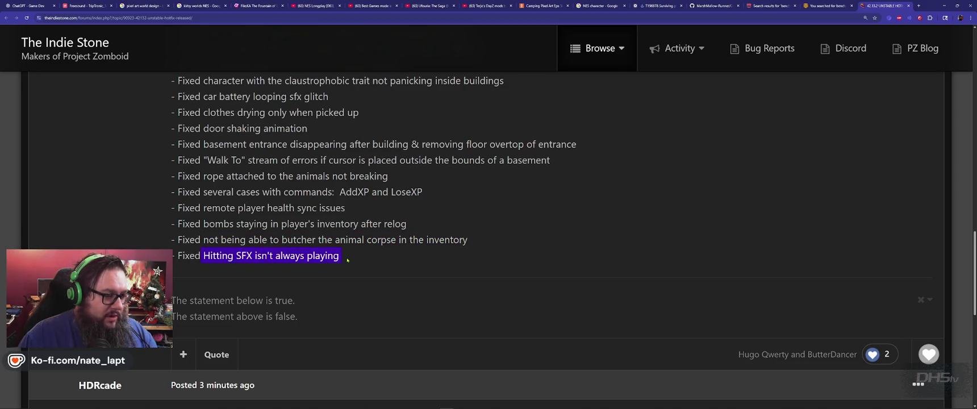
{"action": "left_click", "coordinate": [341, 258]}
{"action": "scroll", "coordinate": [295, 261], "scroll_direction": "down", "scroll_amount": 4}
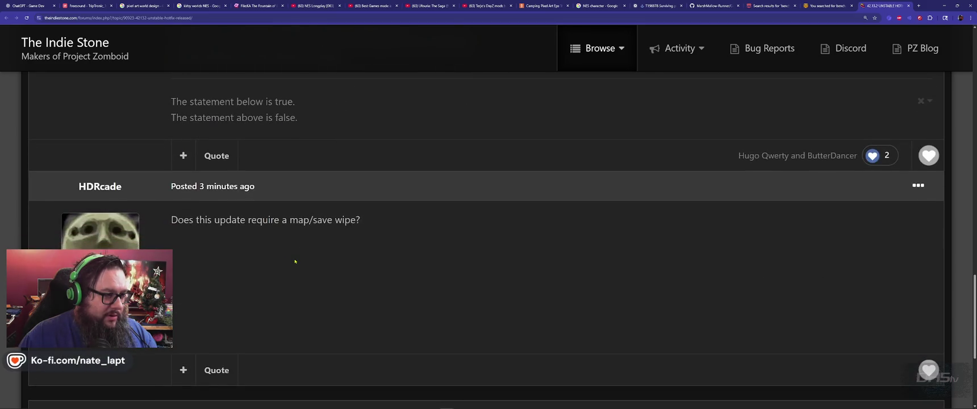
Give the reply asking about a map/save wipe a Spiffo reaction, then return to Discord
{"action": "scroll", "coordinate": [295, 261], "scroll_direction": "down", "scroll_amount": 1}
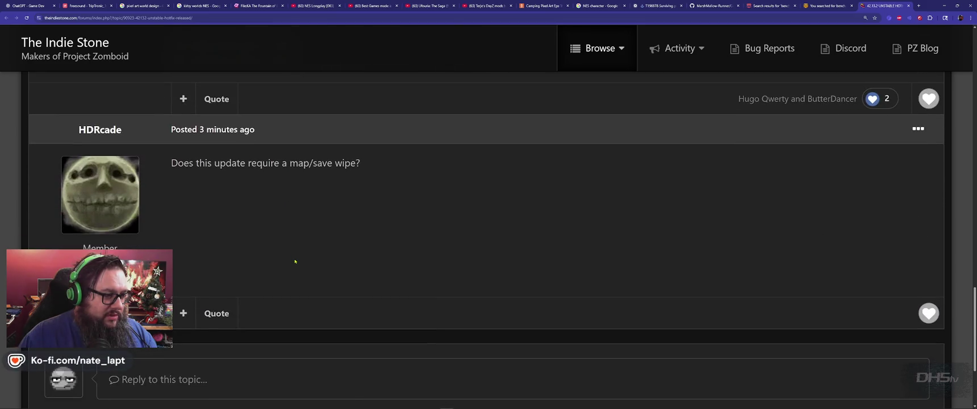
{"action": "scroll", "coordinate": [295, 262], "scroll_direction": "down", "scroll_amount": 3}
{"action": "scroll", "coordinate": [295, 261], "scroll_direction": "up", "scroll_amount": 3}
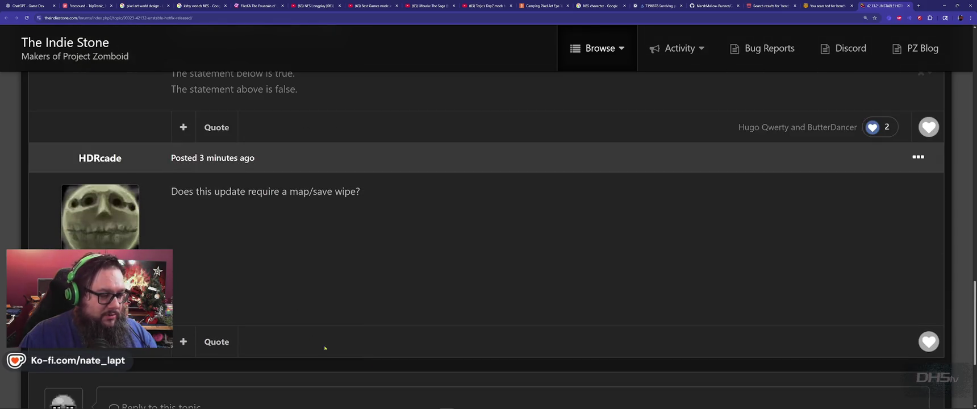
{"action": "mouse_move", "coordinate": [929, 342]}
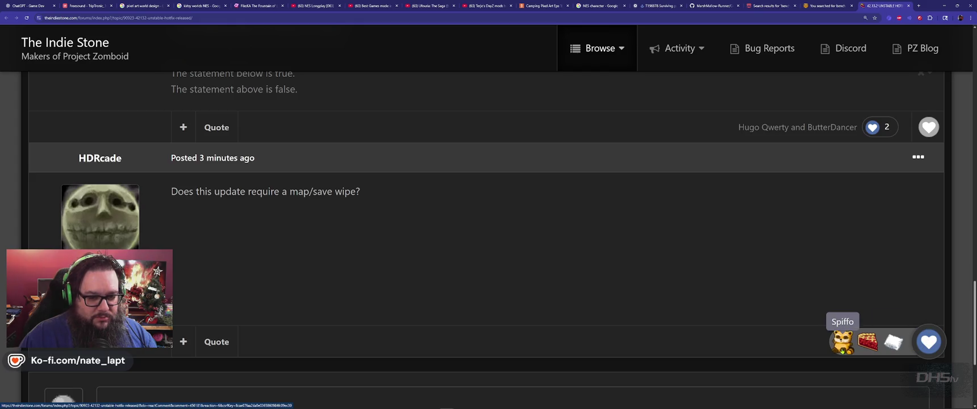
{"action": "left_click", "coordinate": [842, 343]}
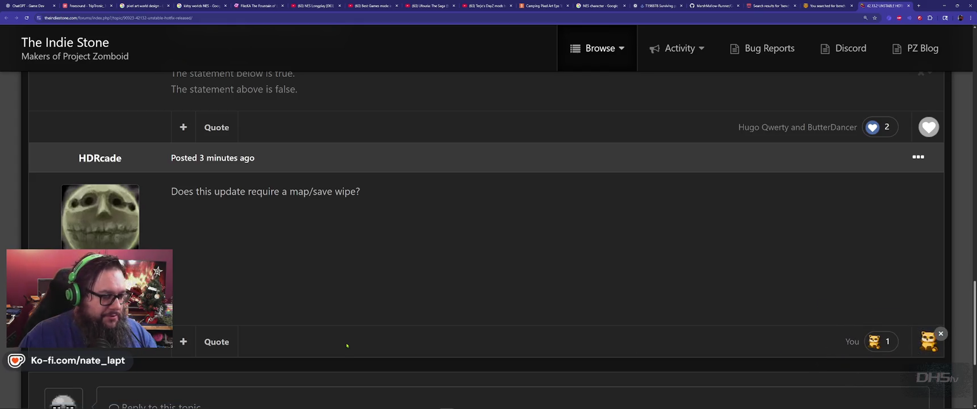
{"action": "key", "text": "alt+Tab"}
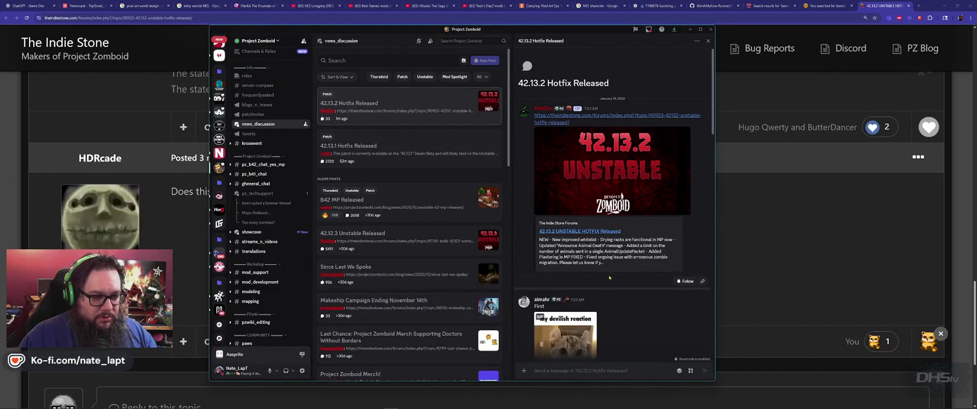
Read the hotfix thread's latest replies, then switch to the A Beautiful Potato server
{"action": "scroll", "coordinate": [635, 298], "scroll_direction": "down", "scroll_amount": 5}
{"action": "scroll", "coordinate": [636, 299], "scroll_direction": "down", "scroll_amount": 10}
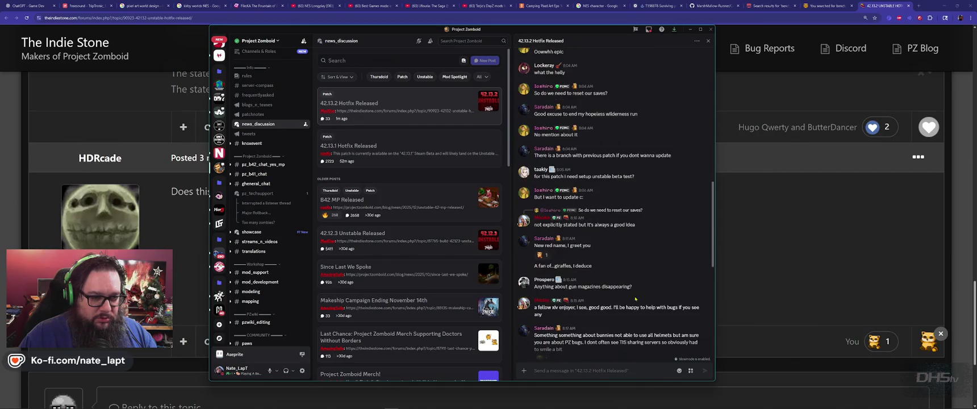
{"action": "scroll", "coordinate": [635, 299], "scroll_direction": "up", "scroll_amount": 3}
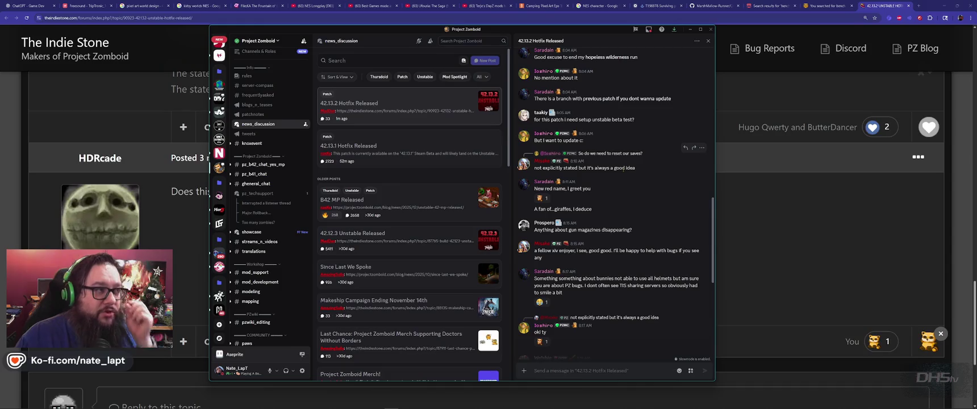
{"action": "scroll", "coordinate": [622, 169], "scroll_direction": "down", "scroll_amount": 3}
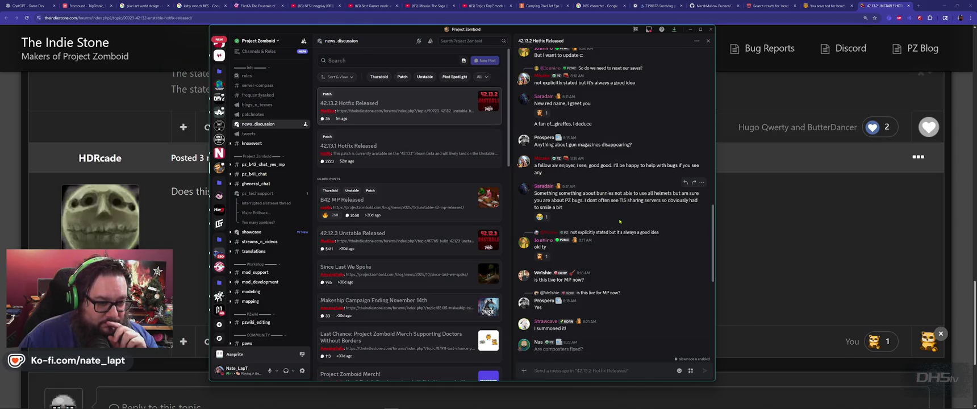
{"action": "scroll", "coordinate": [619, 221], "scroll_direction": "down", "scroll_amount": 3}
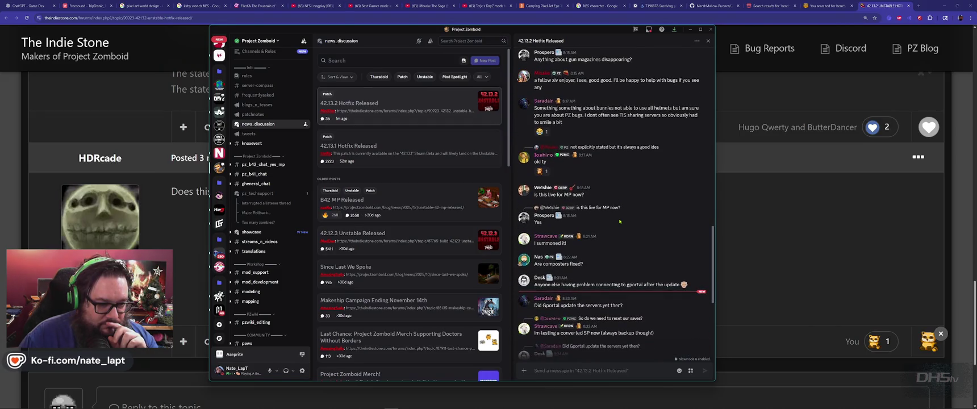
{"action": "scroll", "coordinate": [619, 221], "scroll_direction": "down", "scroll_amount": 4}
{"action": "scroll", "coordinate": [619, 221], "scroll_direction": "down", "scroll_amount": 3}
{"action": "mouse_move", "coordinate": [621, 222]}
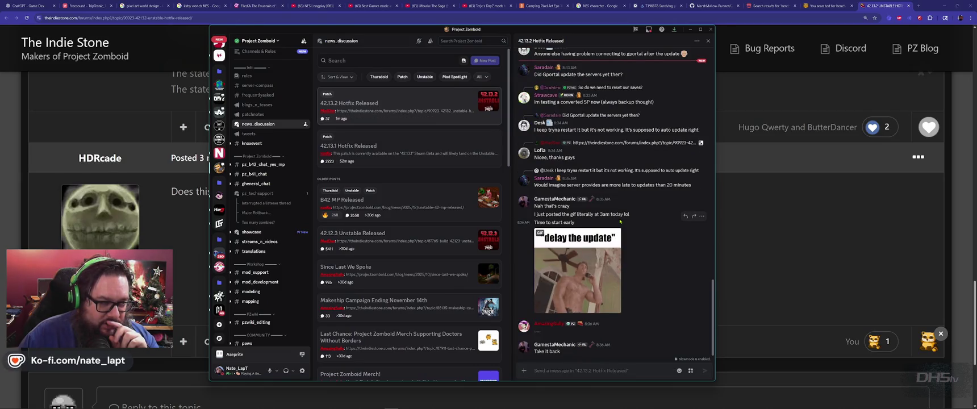
{"action": "scroll", "coordinate": [219, 165], "scroll_direction": "up", "scroll_amount": 10}
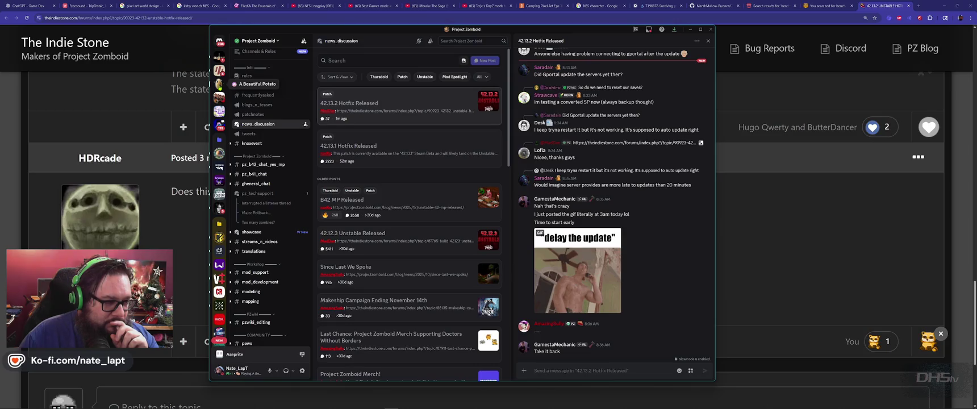
{"action": "left_click", "coordinate": [220, 84]}
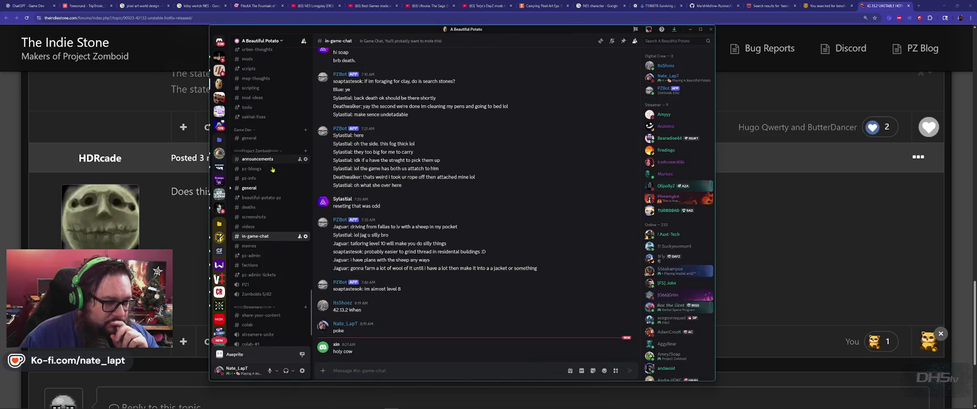
Go to #general and start a new poll from the + menu beside the message bar
{"action": "left_click", "coordinate": [267, 187]}
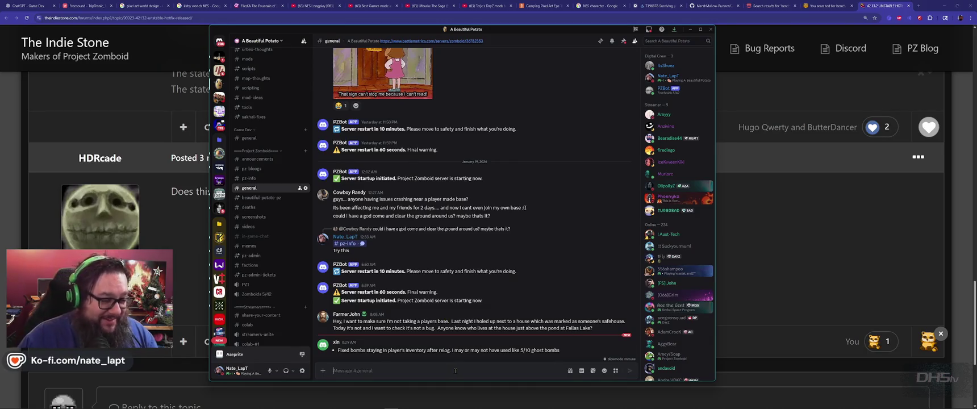
{"action": "left_click", "coordinate": [322, 371]}
{"action": "left_click", "coordinate": [357, 334]}
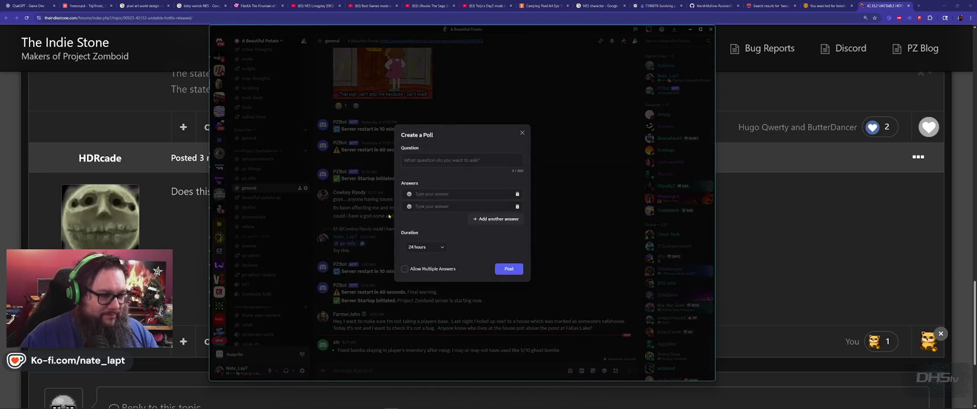
Enter the poll question 'Updating now. Wipe Y/N?' with two answers, both 'Y'
{"action": "left_click", "coordinate": [448, 161]}
{"action": "type", "text": "Upd"}
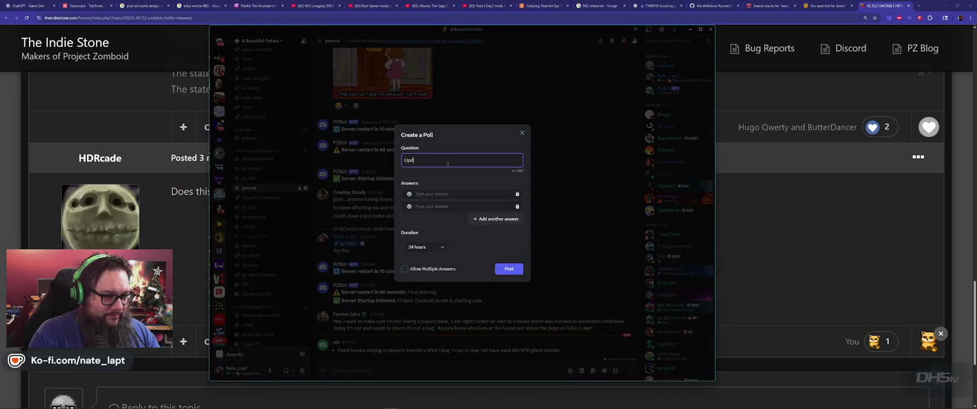
{"action": "type", "text": "ating now. Wipe"}
{"action": "type", "text": " Y?"}
{"action": "type", "text": "/N"}
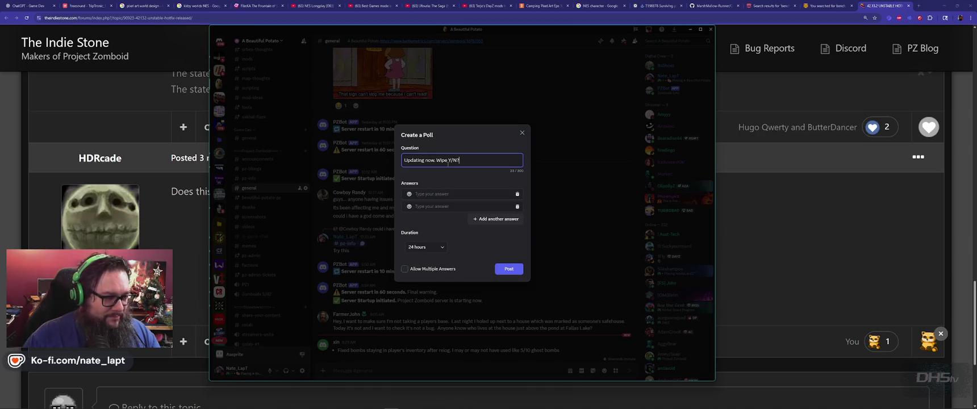
{"action": "left_click", "coordinate": [443, 191]}
{"action": "type", "text": "Y"}
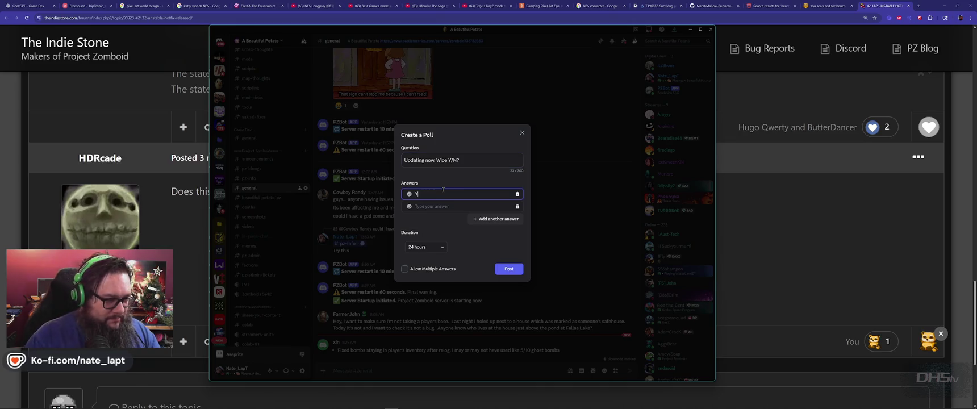
{"action": "left_click", "coordinate": [448, 206]}
{"action": "type", "text": "Y"}
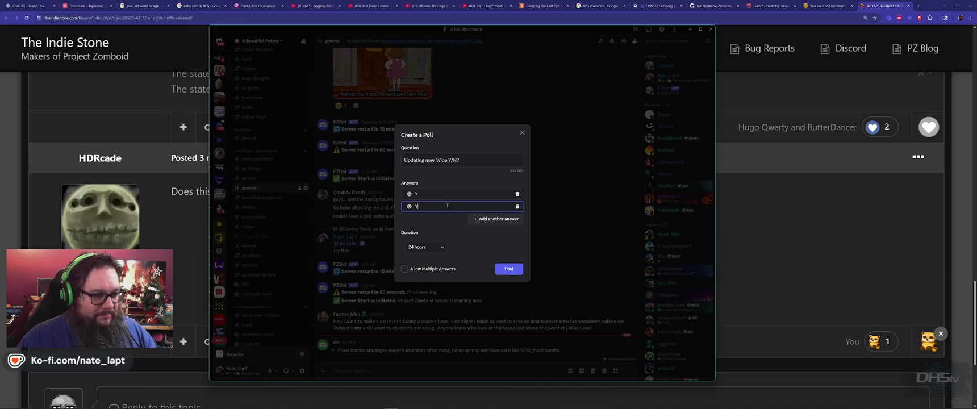
Assign an emoji to each of the two poll answers
{"action": "left_click", "coordinate": [410, 194]}
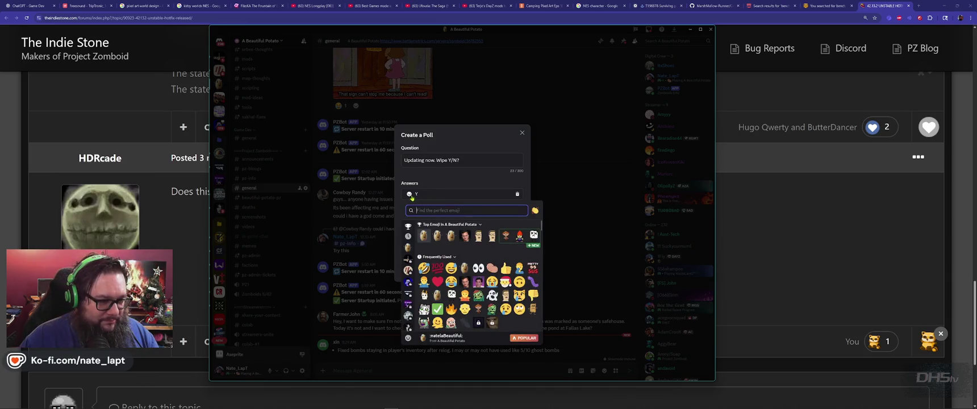
{"action": "type", "text": "mood"}
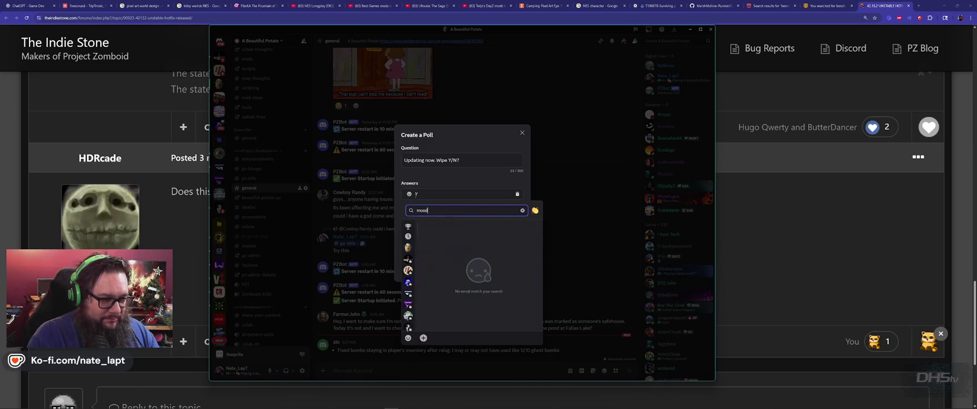
{"action": "key", "text": "BackSpace"}
{"action": "key", "text": "BackSpace"}
{"action": "key", "text": "BackSpace"}
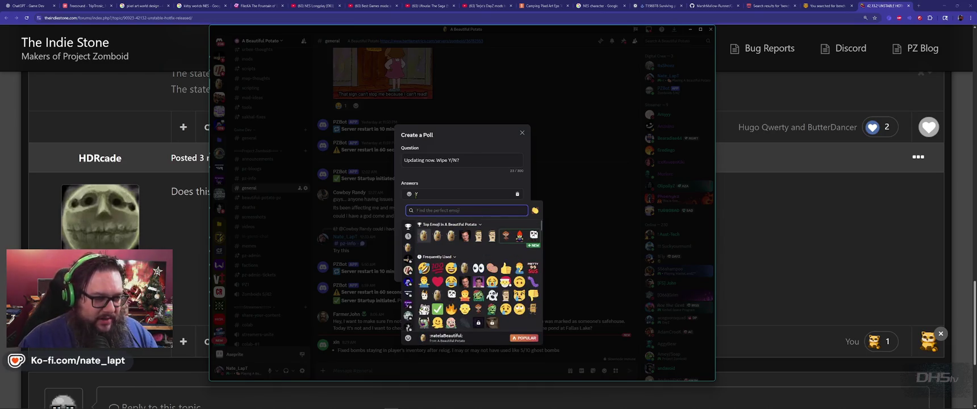
{"action": "left_click", "coordinate": [479, 235]}
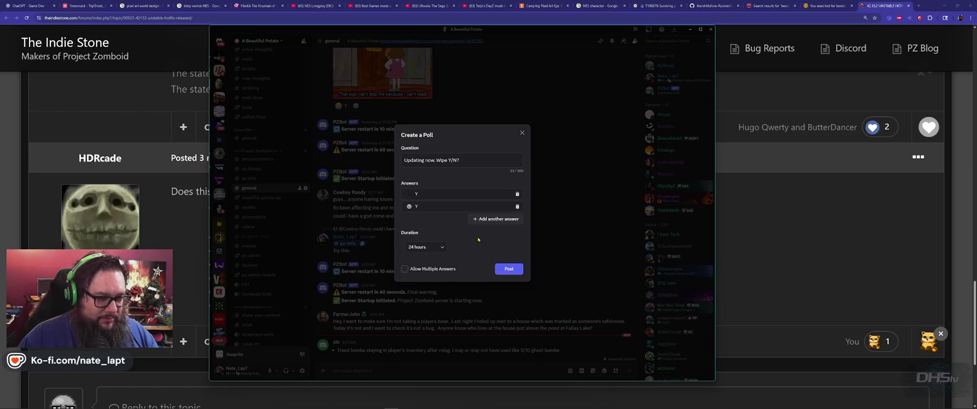
{"action": "left_click", "coordinate": [409, 207]}
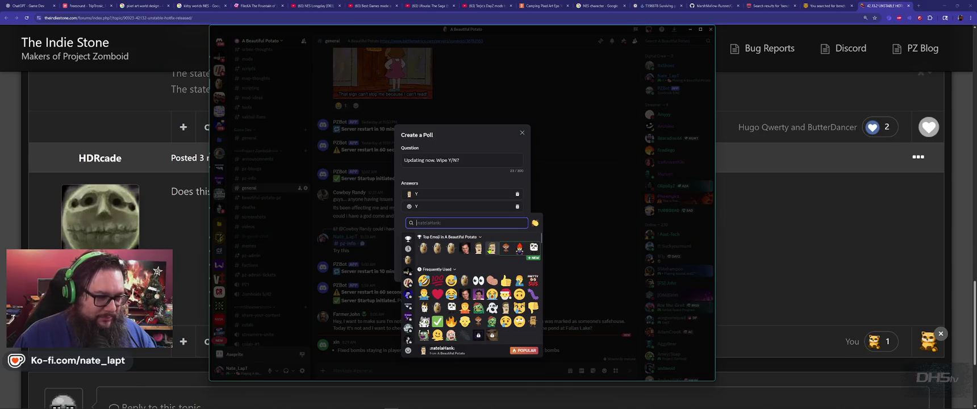
{"action": "left_click", "coordinate": [491, 248]}
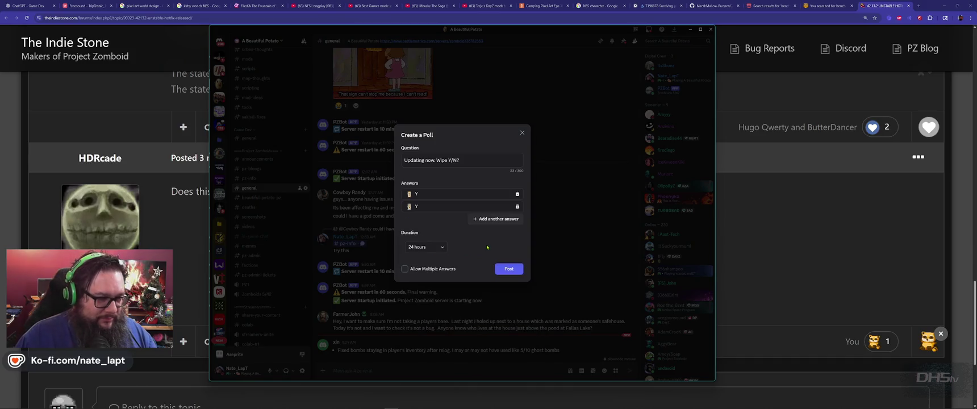
Set the poll duration to 1 hour and post it
{"action": "left_click", "coordinate": [429, 250]}
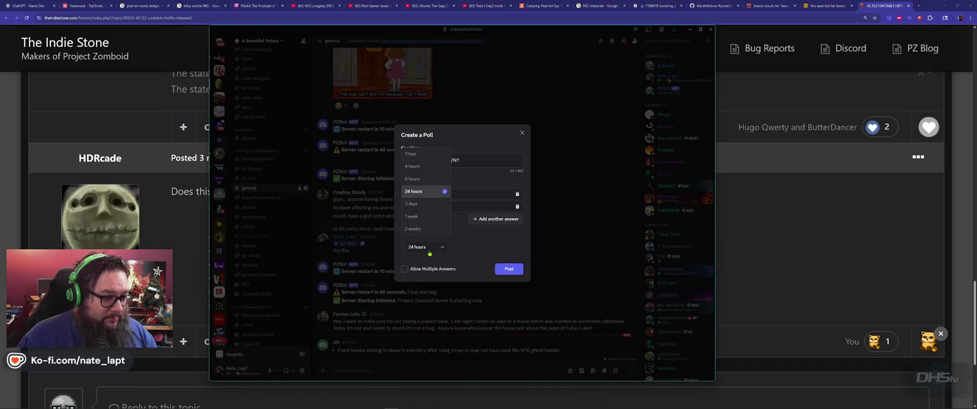
{"action": "left_click", "coordinate": [423, 160]}
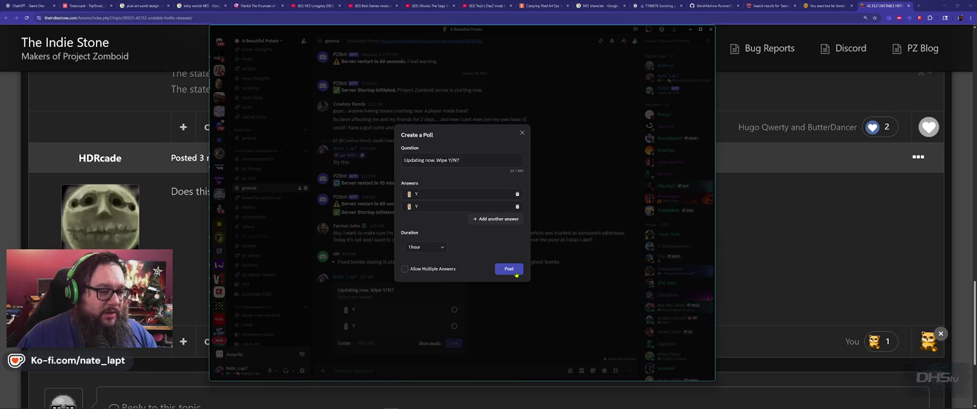
{"action": "left_click", "coordinate": [516, 271]}
{"action": "type", "text": "@"}
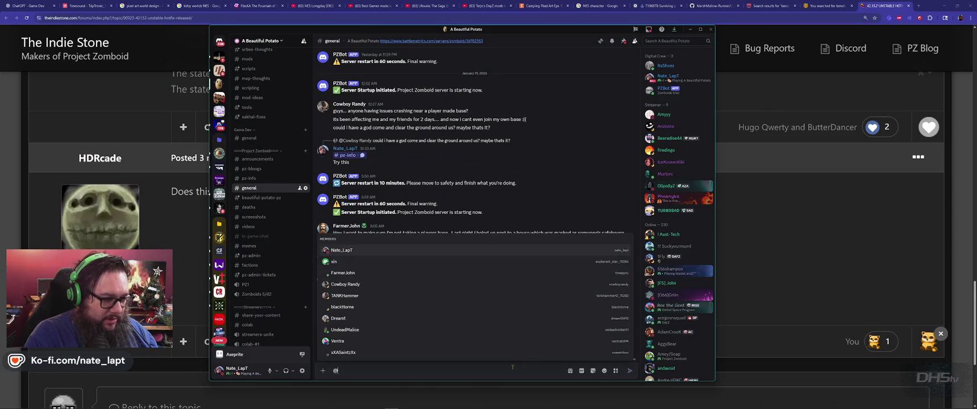
{"action": "type", "text": "here "}
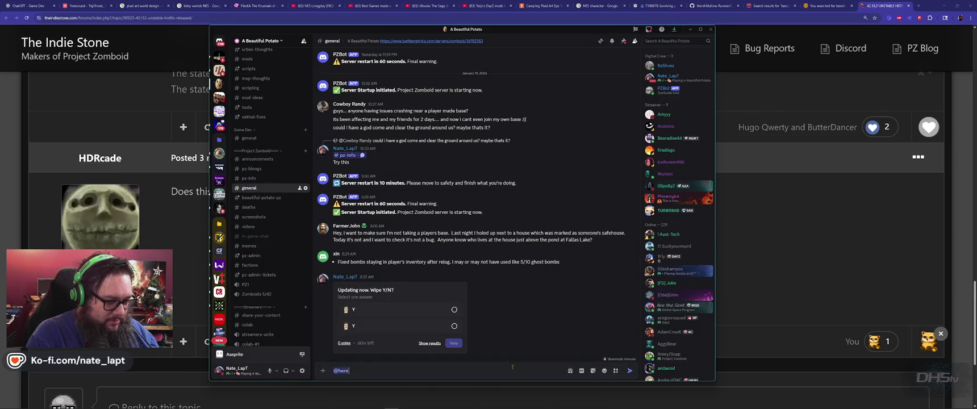
{"action": "type", "text": "Zomboid U"}
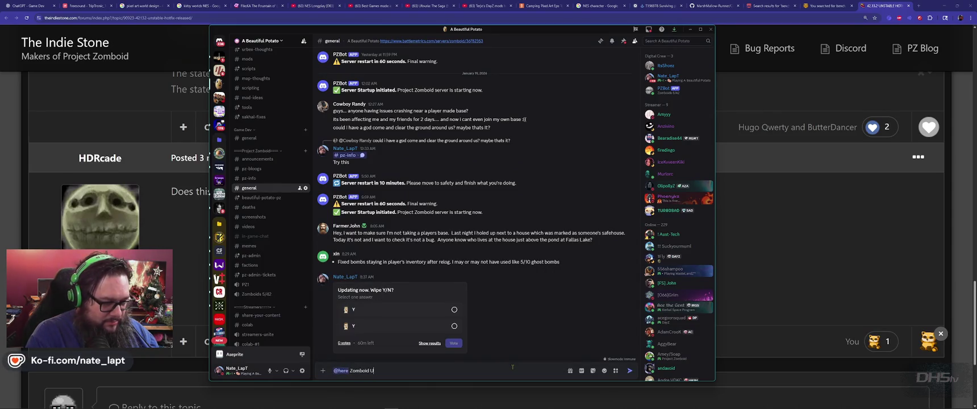
{"action": "type", "text": "pdate! I"}
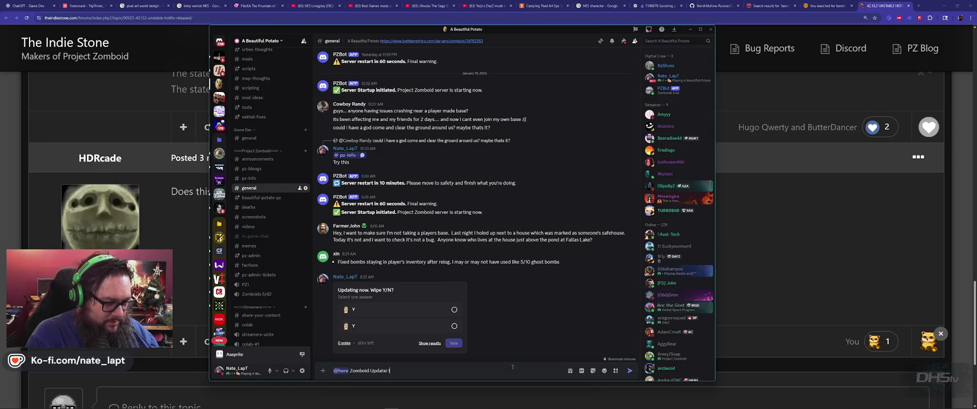
{"action": "type", "text": "'ll be updat"}
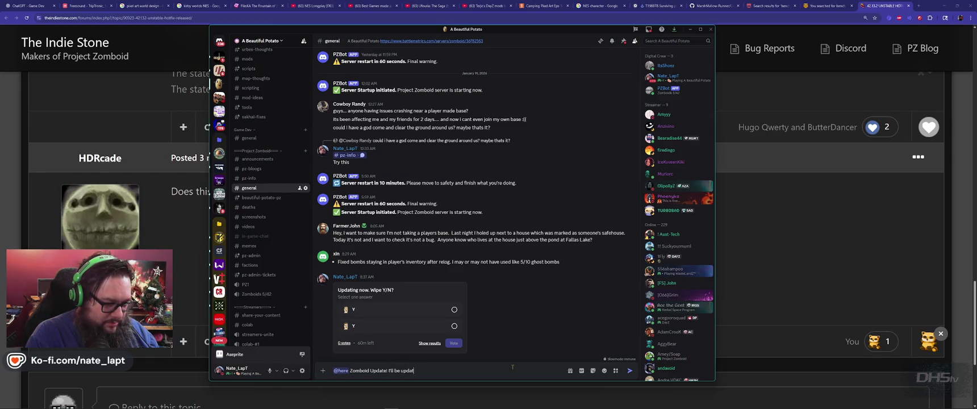
{"action": "type", "text": "ing now. Server"}
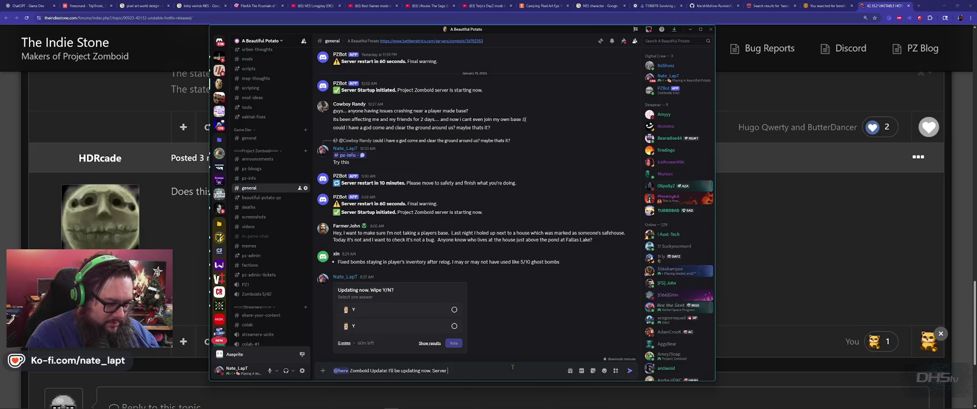
{"action": "type", "text": " going offline! "}
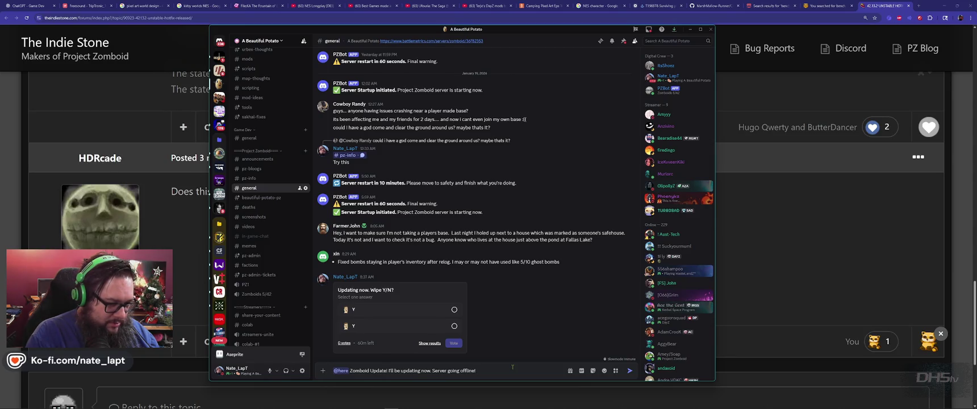
{"action": "type", "text": "F"}
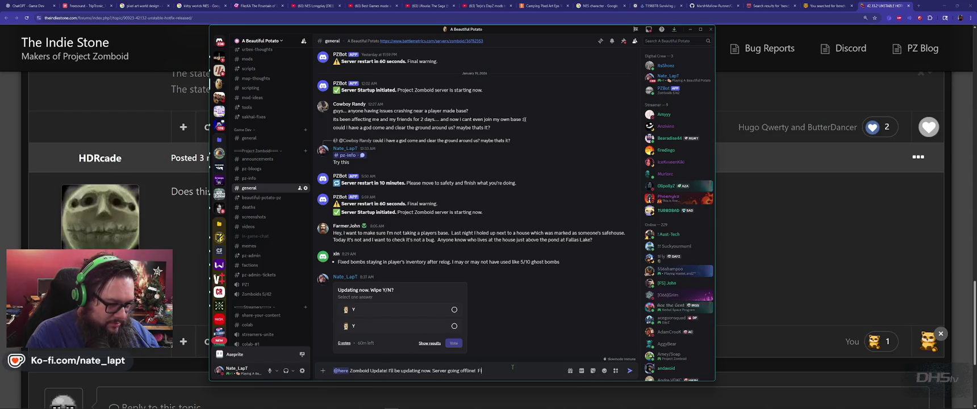
{"action": "type", "text": "ill out the poll"}
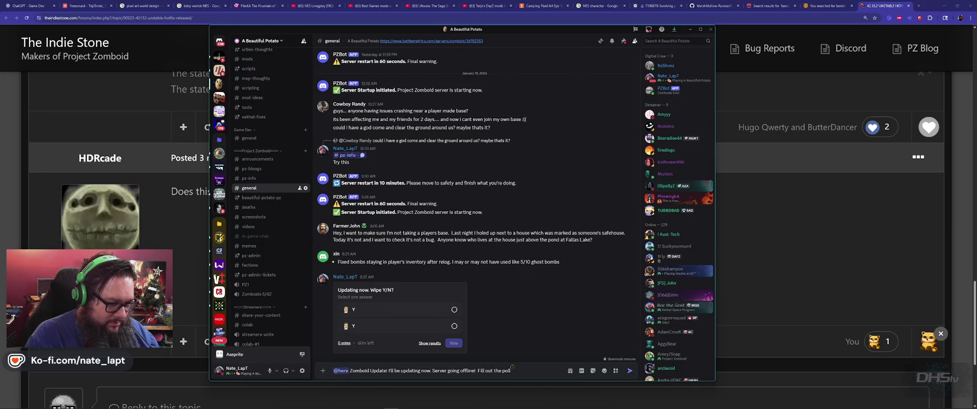
{"action": "key", "text": "Return"}
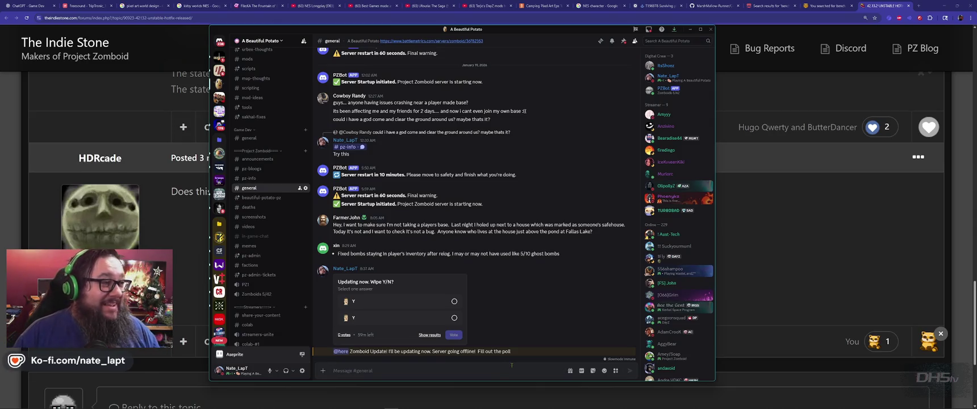
{"action": "key", "text": "alt+Tab"}
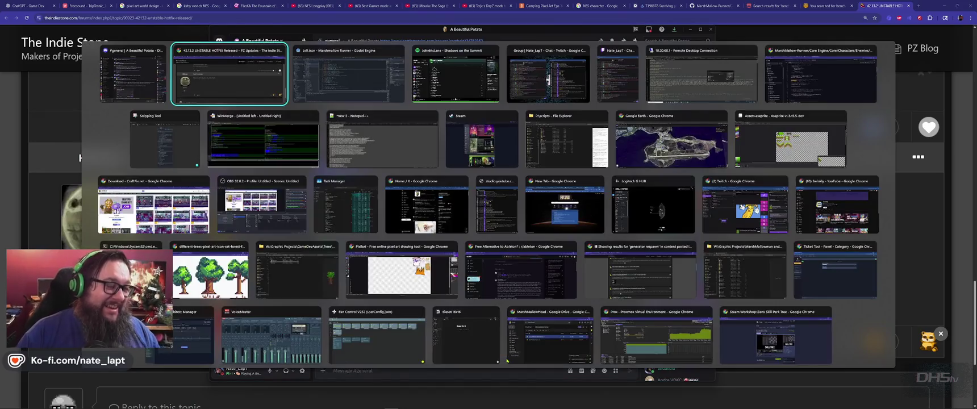
{"action": "key", "text": "Tab"}
{"action": "key", "text": "Tab"}
{"action": "key", "text": "Tab"}
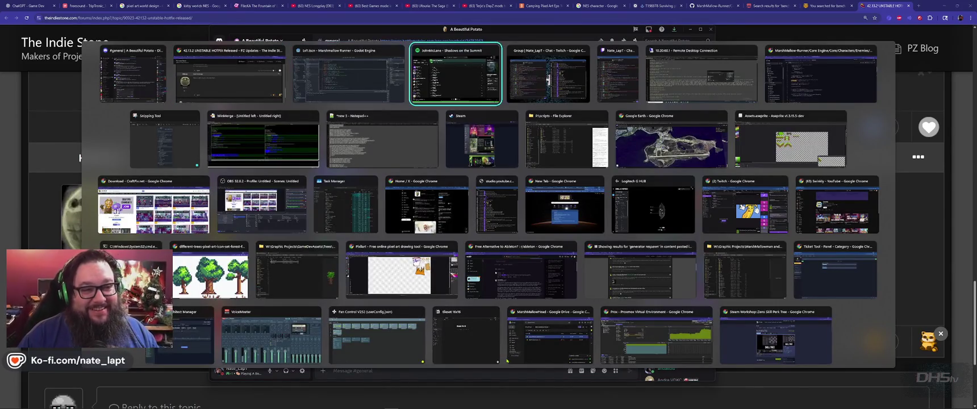
{"action": "key", "text": "Escape"}
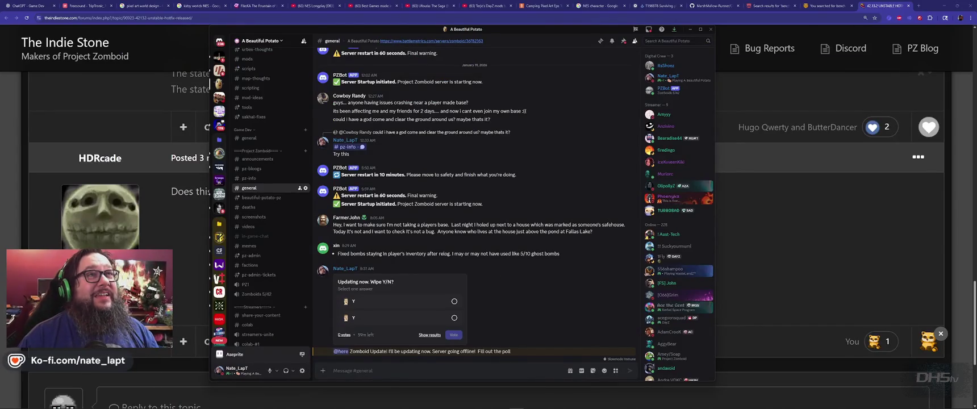